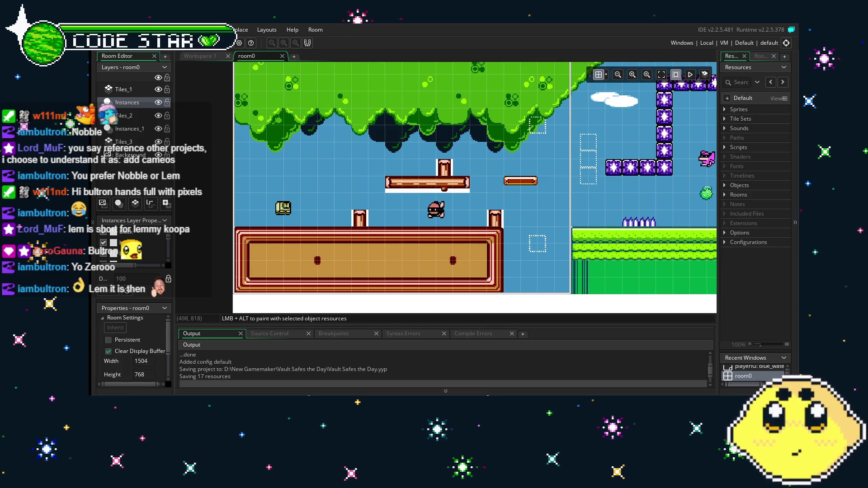
Step: Pan across room0 past the spikes, staircase and water, then back to the log platform
mouse_move(425, 226)
mouse_down()
mouse_move(514, 226)
mouse_move(398, 226)
mouse_move(328, 207)
mouse_move(404, 215)
mouse_up()
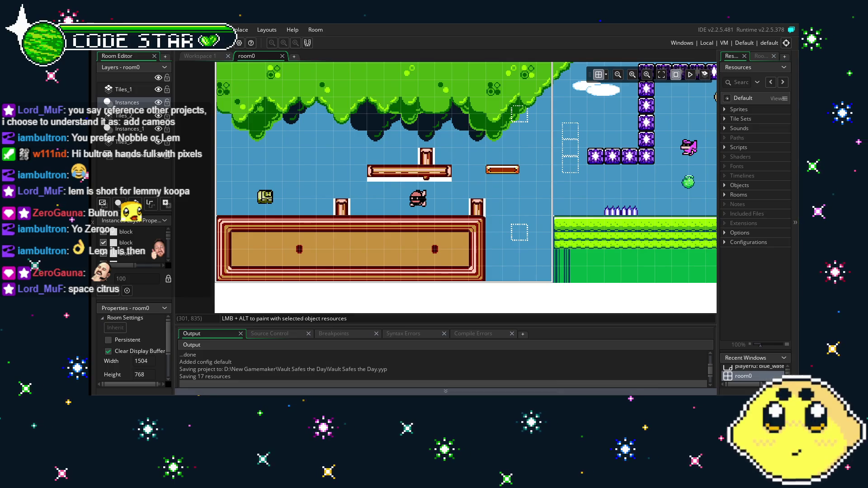
scroll(318, 291, up, 2)
scroll(318, 291, up, 1)
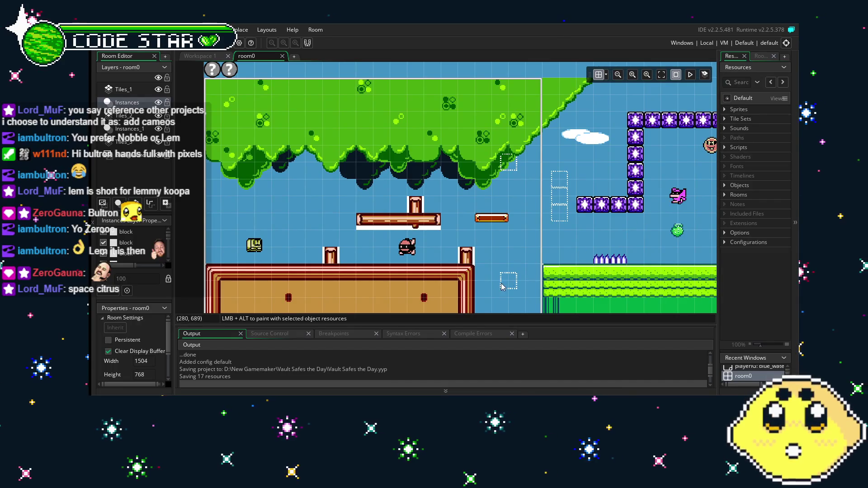
scroll(502, 286, down, 1)
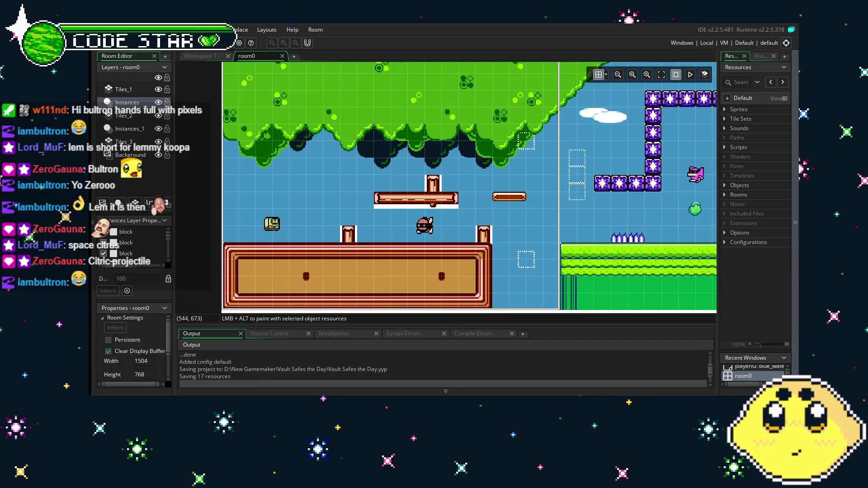
drag(430, 241, 387, 227)
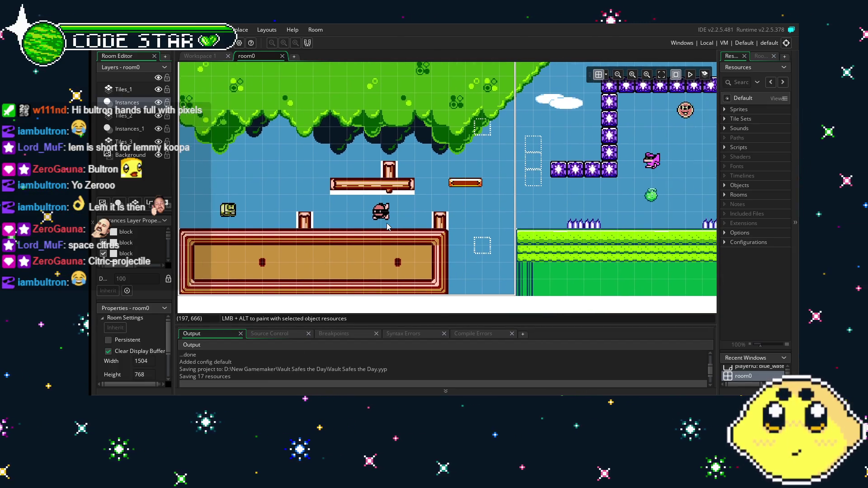
mouse_move(508, 236)
mouse_down()
mouse_move(419, 236)
mouse_move(442, 253)
mouse_move(491, 255)
mouse_move(424, 254)
mouse_up()
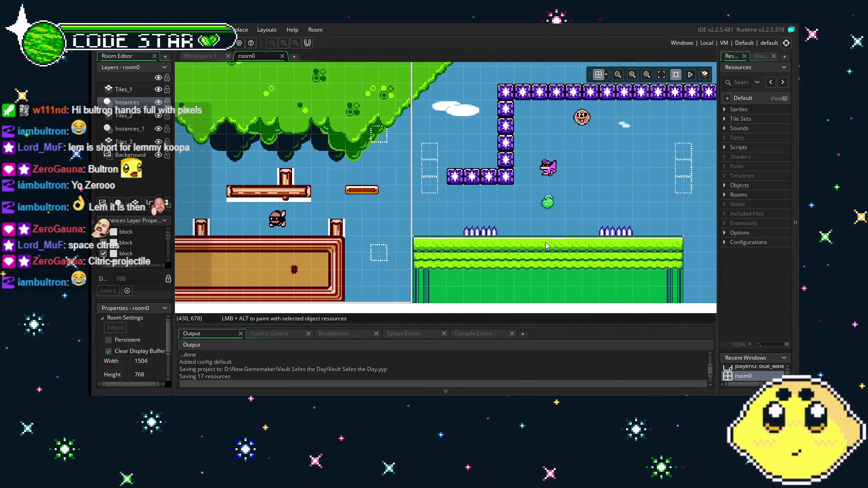
drag(544, 241, 392, 243)
drag(534, 243, 338, 243)
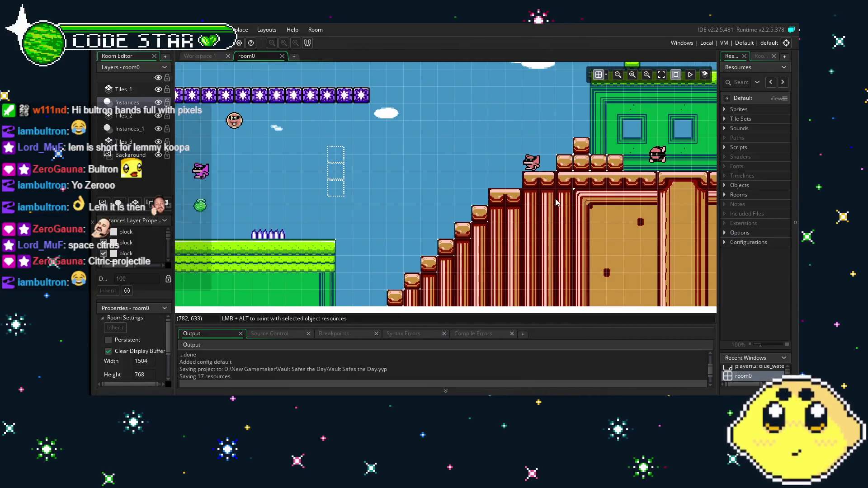
drag(535, 198, 329, 216)
drag(538, 224, 389, 230)
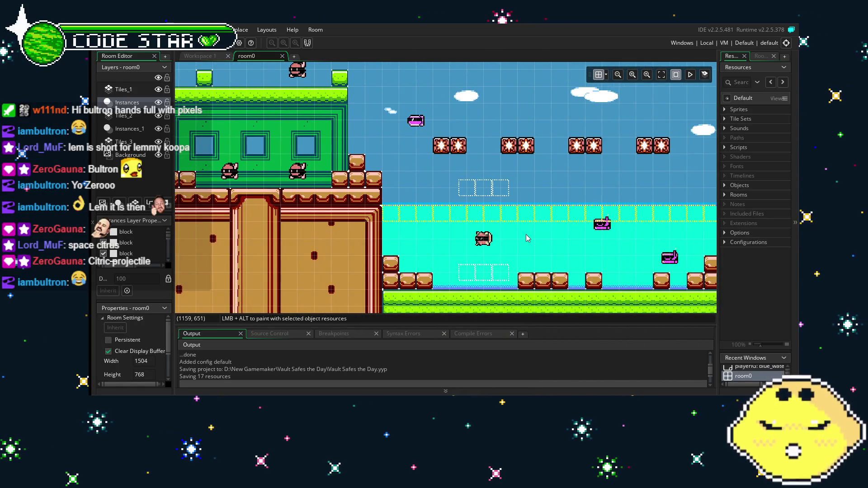
mouse_move(525, 238)
mouse_down()
mouse_move(249, 238)
mouse_move(370, 238)
mouse_up()
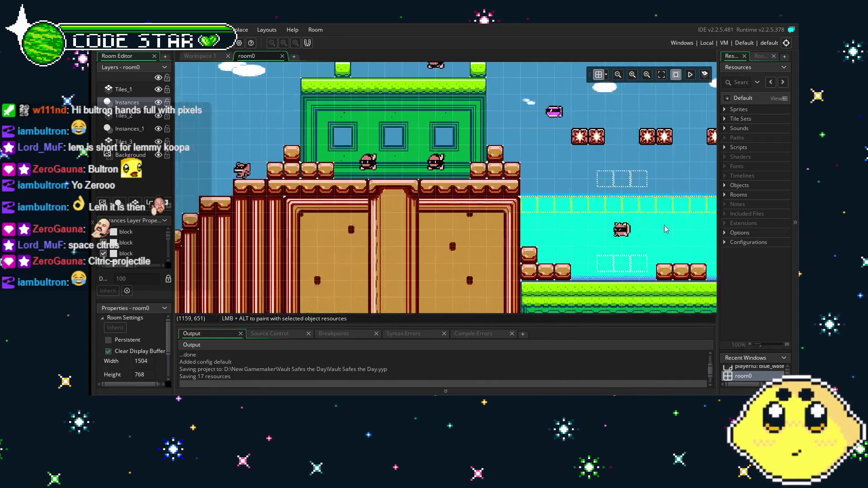
drag(254, 254, 370, 254)
drag(189, 262, 658, 264)
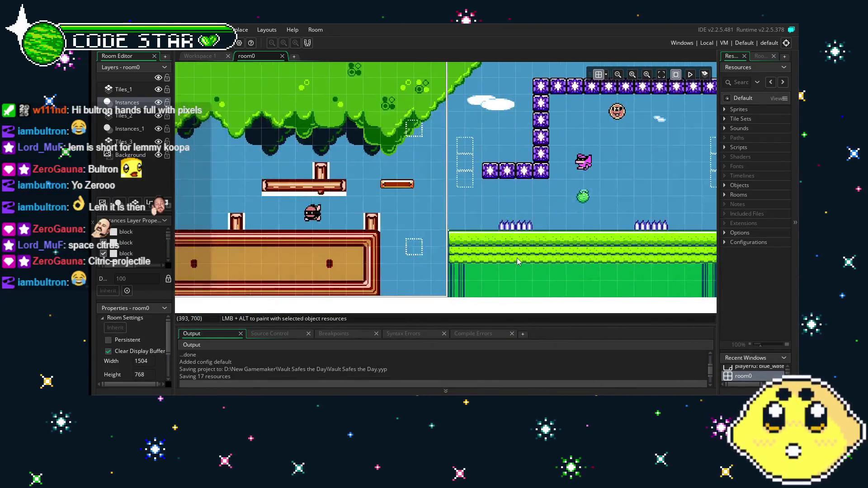
drag(518, 258, 618, 258)
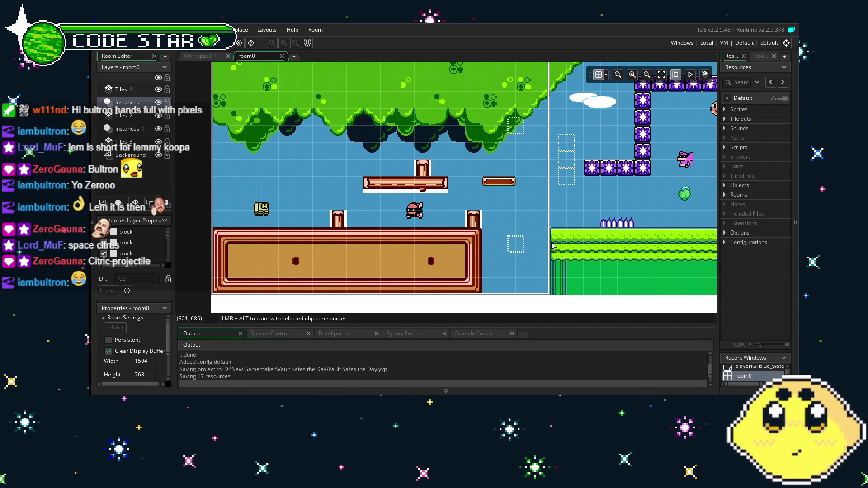
Step: Expand the Objects list, scroll to spawner1 and open it for editing
click(725, 186)
scroll(734, 255, down, 10)
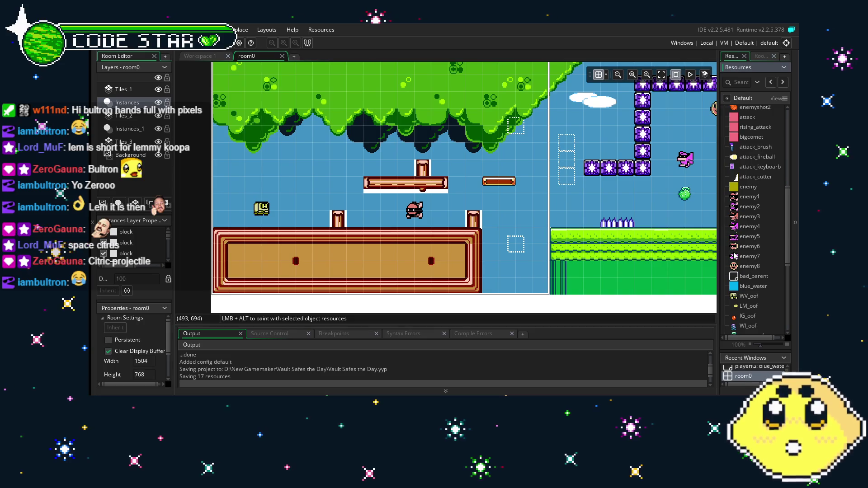
scroll(734, 256, down, 8)
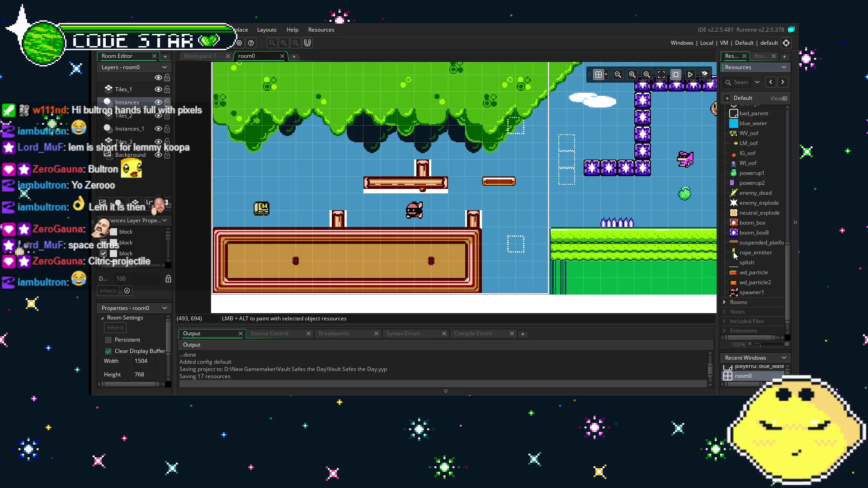
scroll(734, 256, up, 4)
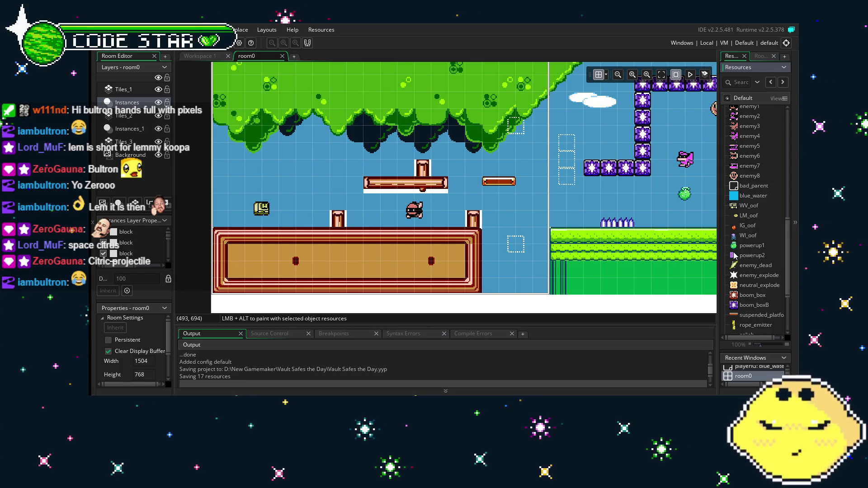
scroll(735, 256, up, 7)
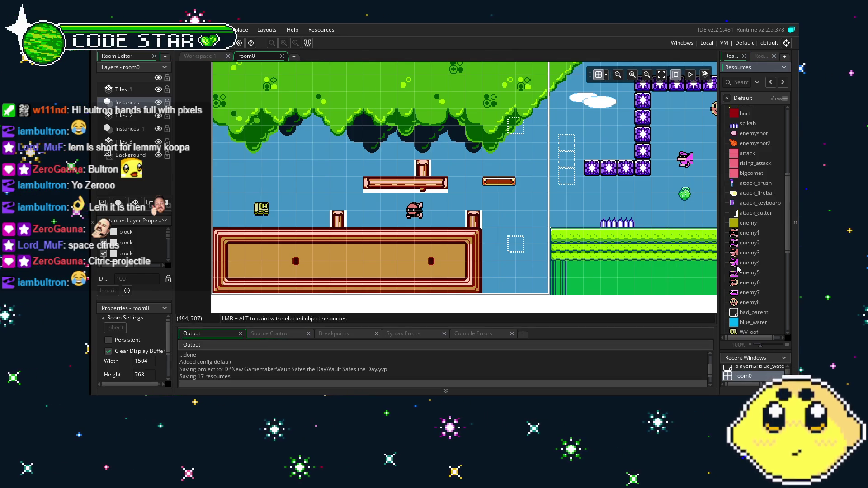
scroll(739, 269, down, 5)
scroll(738, 269, down, 6)
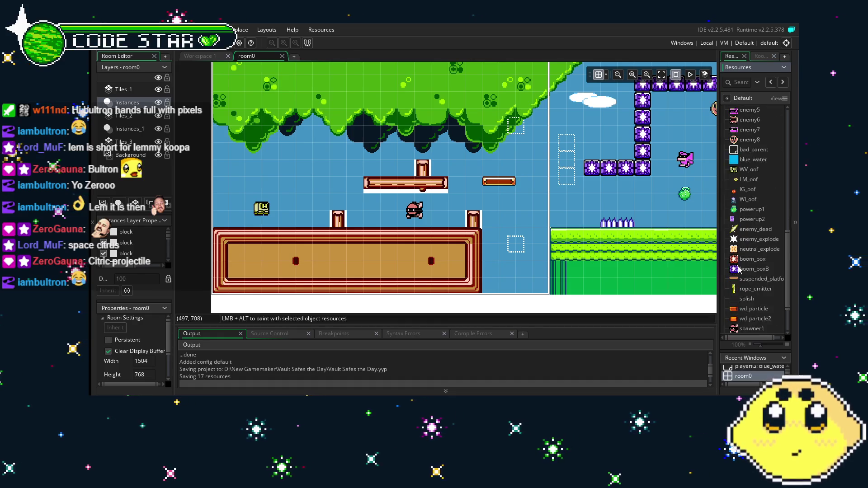
double_click(739, 272)
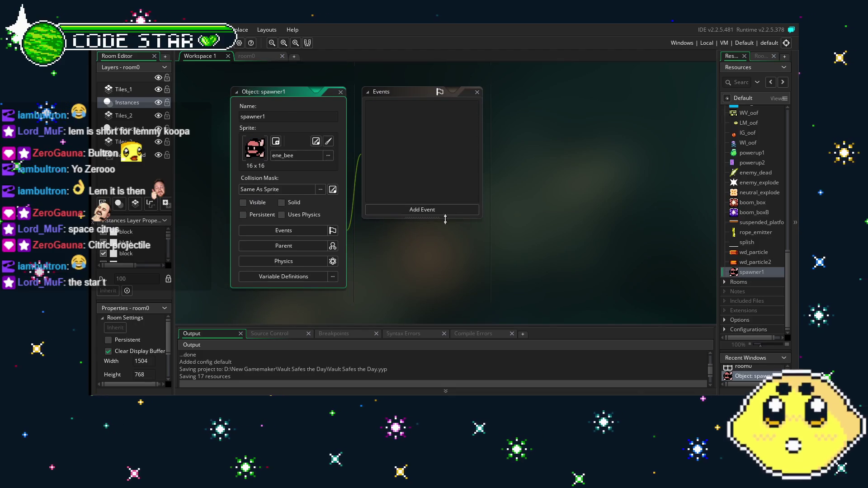
Step: Browse spawner1's Add Event submenus and close the menu without adding an event
drag(408, 263, 374, 263)
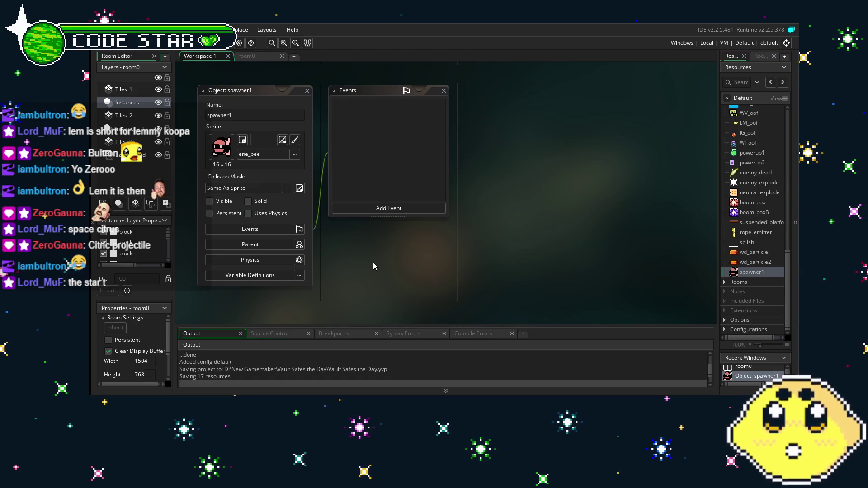
click(363, 209)
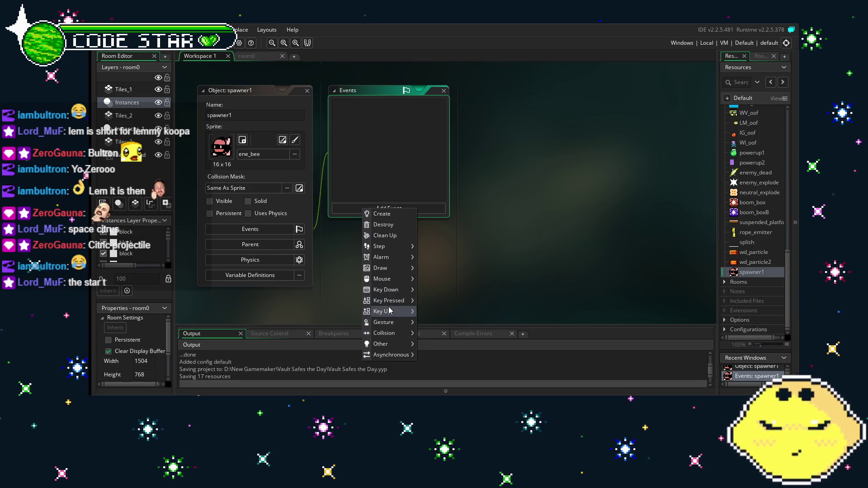
mouse_move(385, 257)
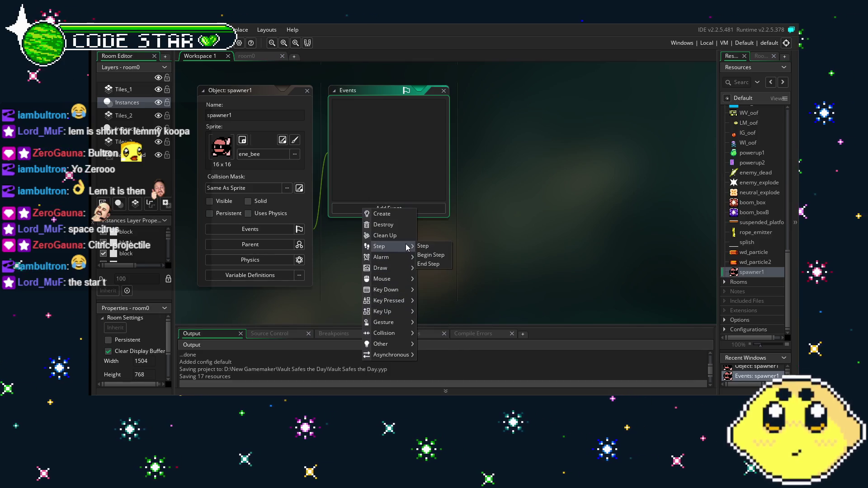
mouse_move(403, 304)
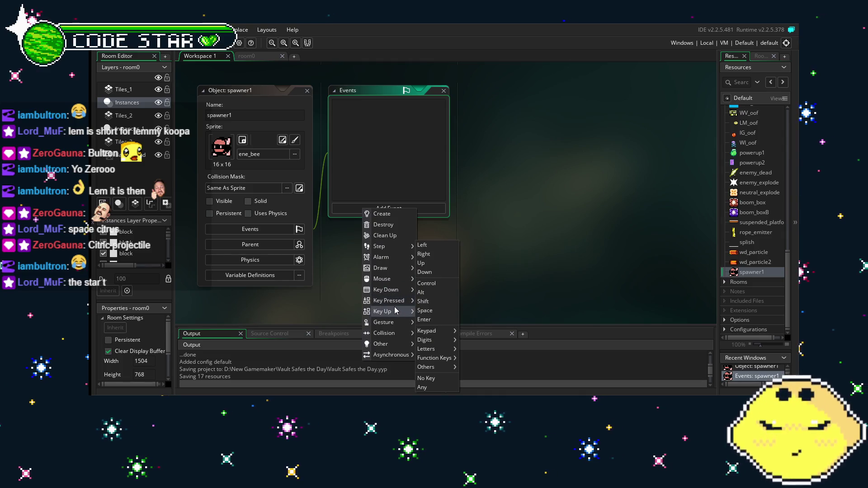
click(409, 180)
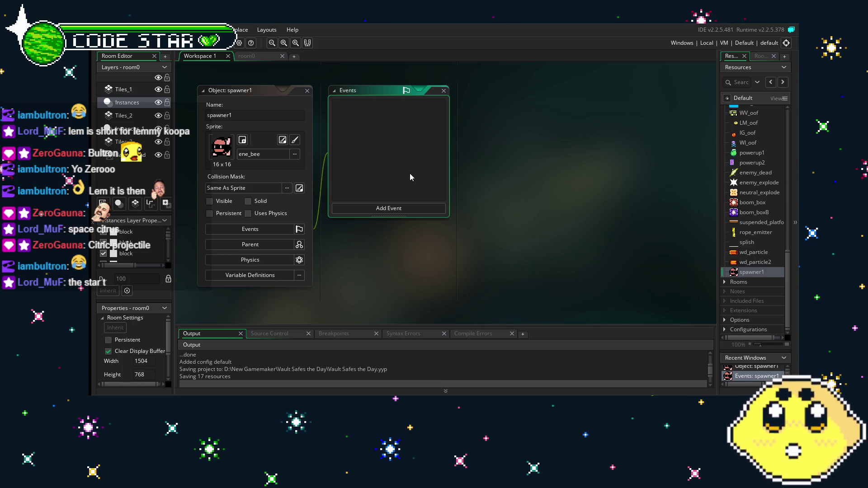
Step: Add a Create event to spawner1 and clear its default comment code
click(389, 208)
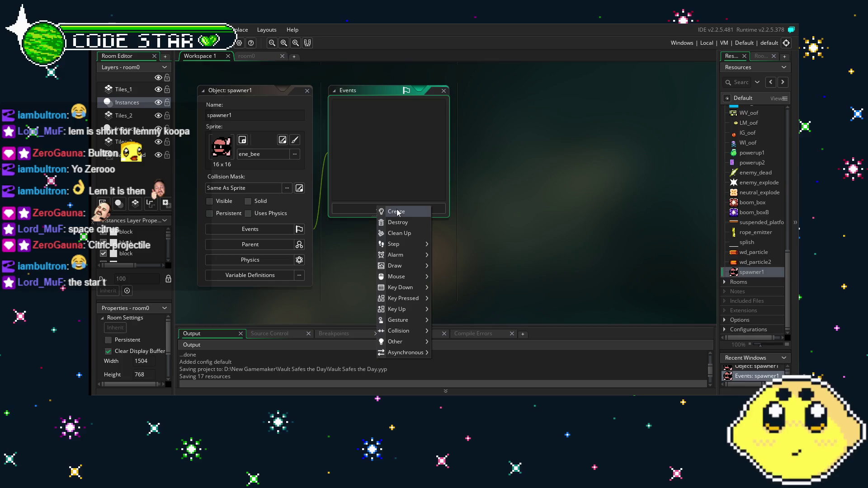
click(407, 212)
click(526, 210)
key(ctrl+a)
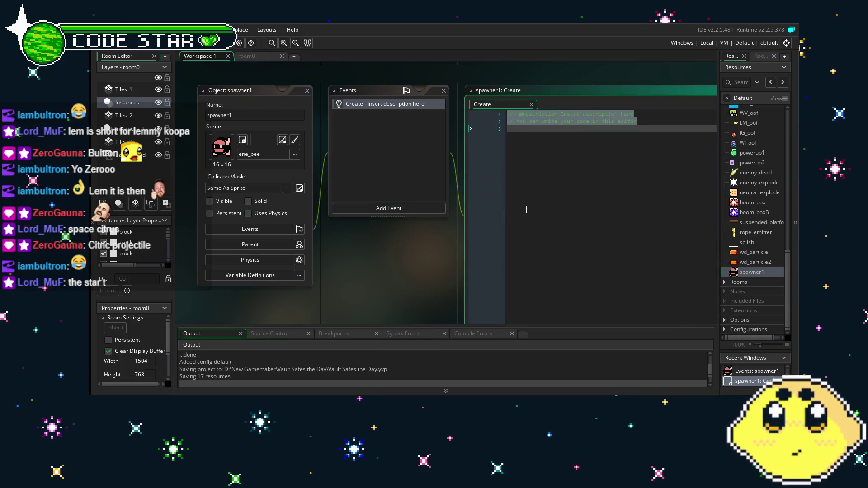
key(BackSpace)
text(view)
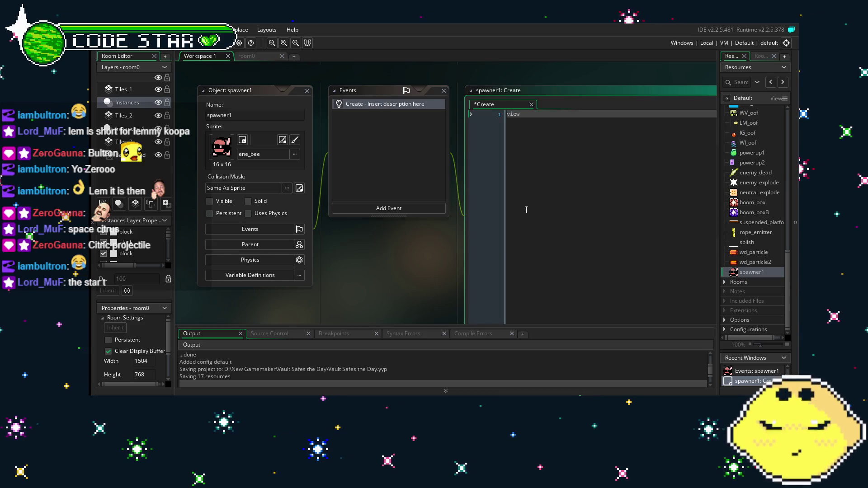
click(462, 141)
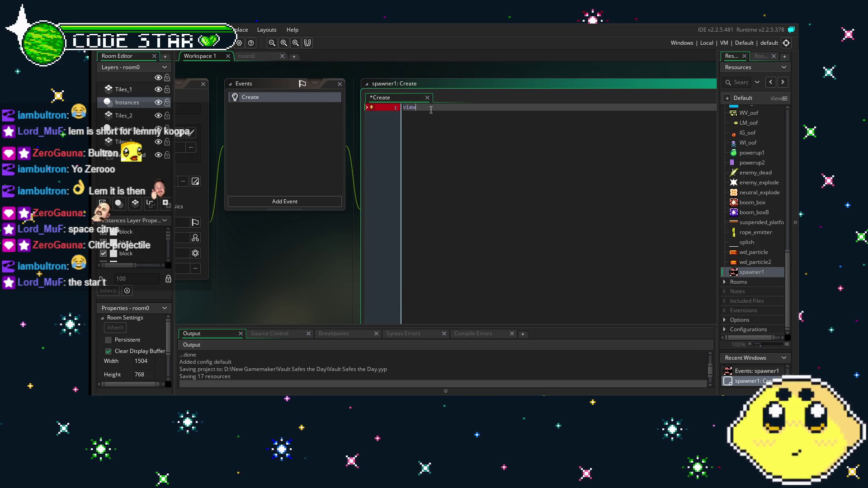
Step: Browse the code suggestions for 'view', then delete the stray word leaving line 1 empty
key(ctrl+space)
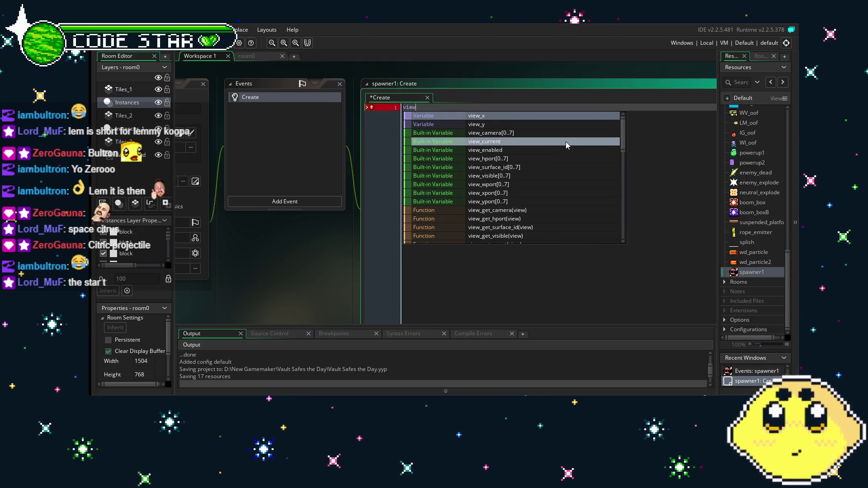
scroll(565, 142, down, 1)
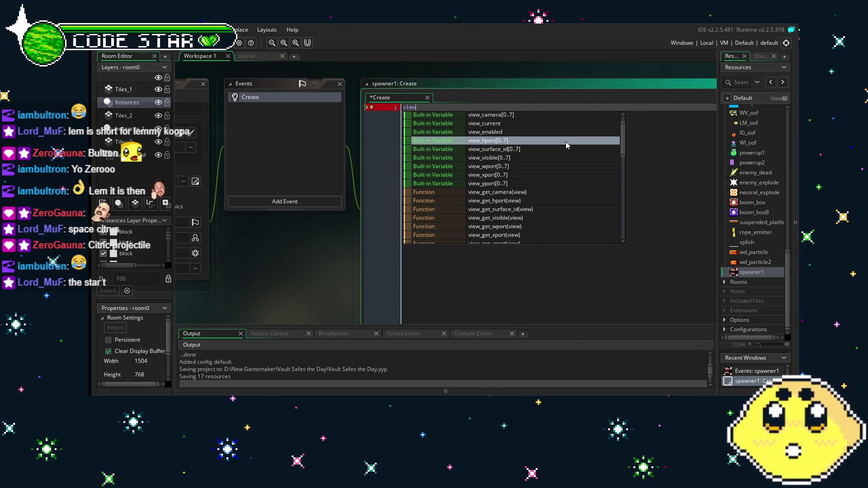
scroll(565, 142, down, 3)
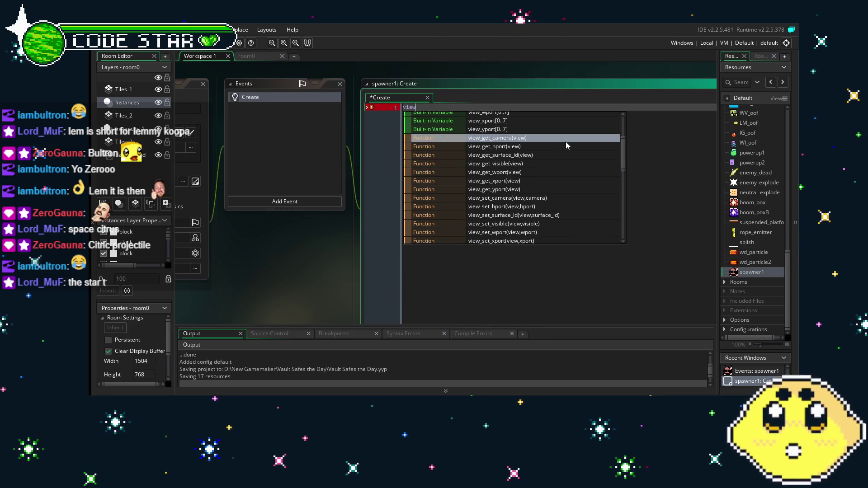
scroll(566, 143, down, 1)
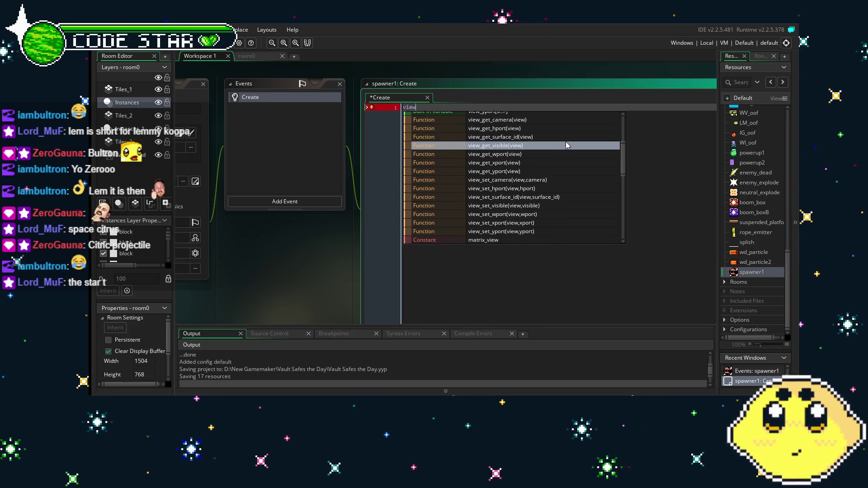
scroll(566, 144, down, 1)
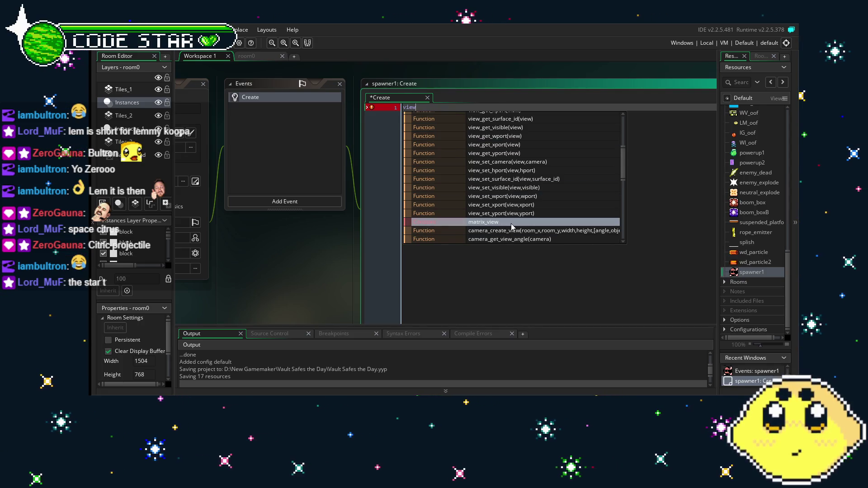
scroll(512, 224, down, 2)
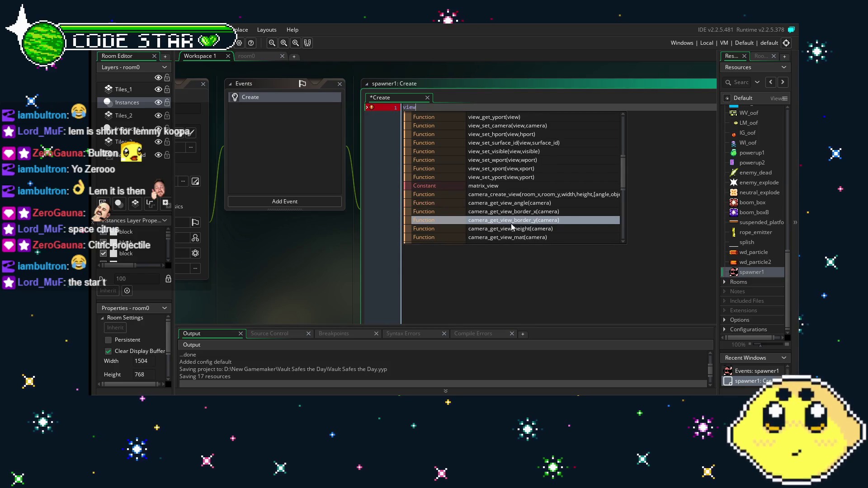
scroll(512, 227, down, 2)
scroll(513, 227, down, 1)
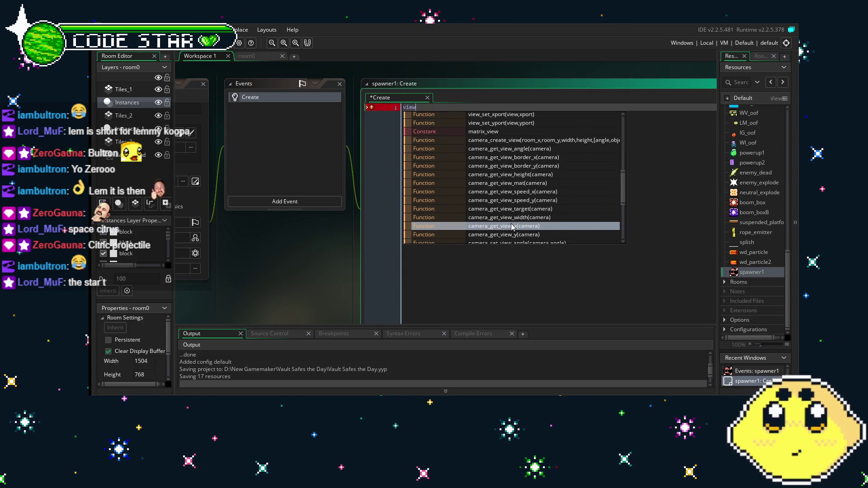
scroll(512, 227, down, 1)
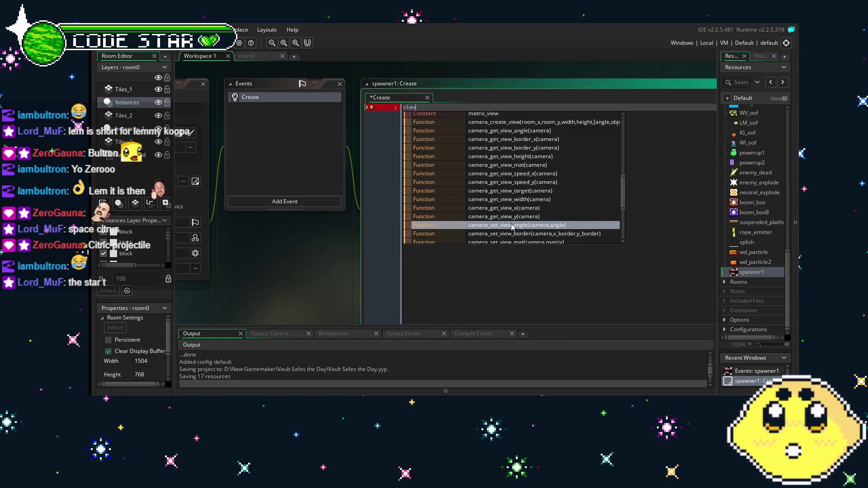
scroll(512, 227, down, 2)
scroll(512, 227, down, 2)
scroll(512, 227, down, 2)
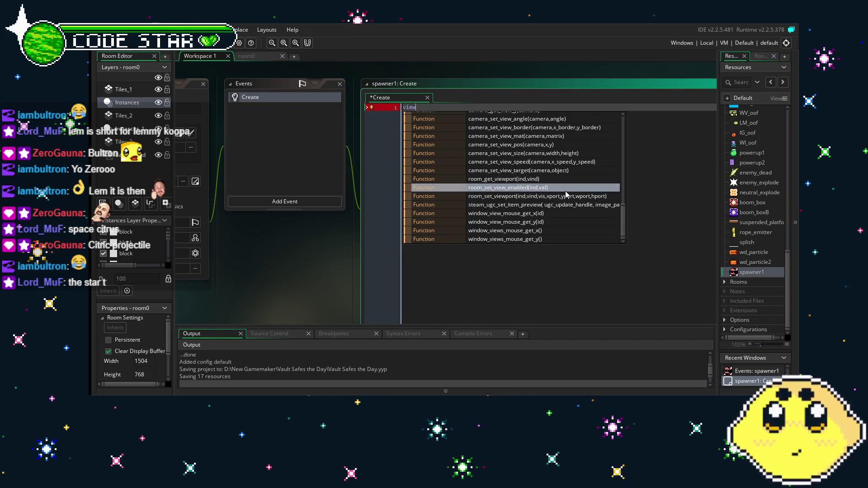
scroll(567, 195, up, 2)
scroll(566, 194, up, 2)
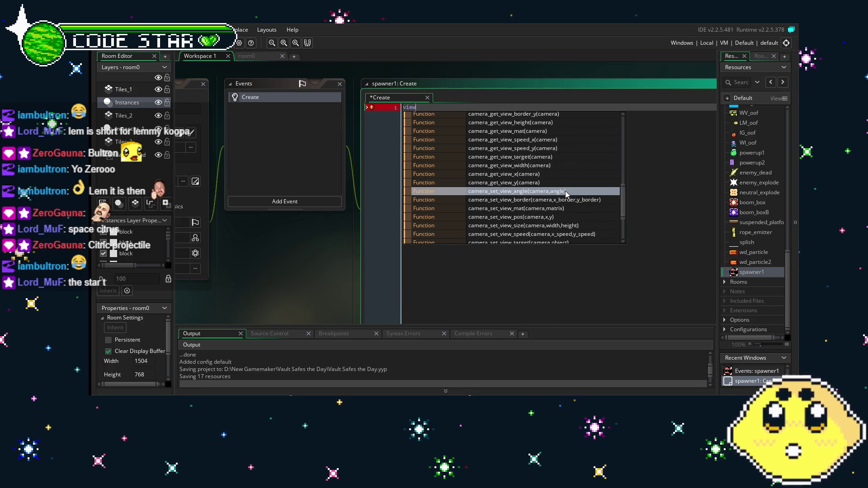
scroll(566, 194, up, 1)
scroll(565, 193, up, 1)
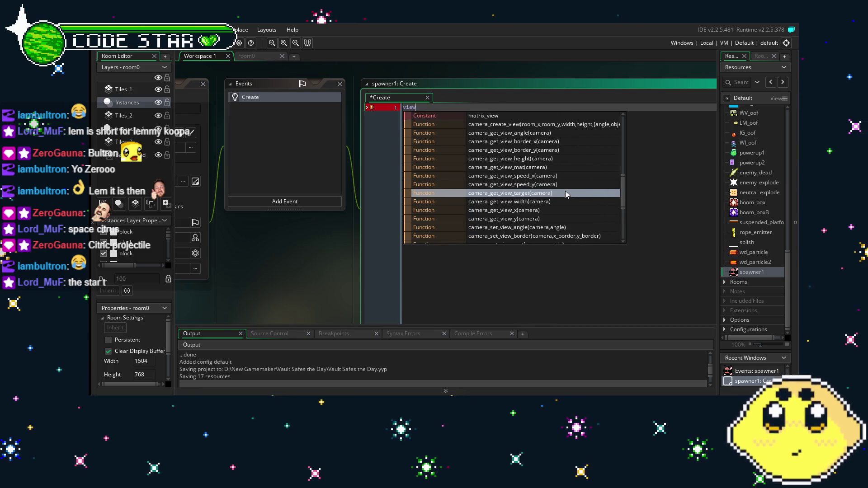
scroll(566, 192, up, 1)
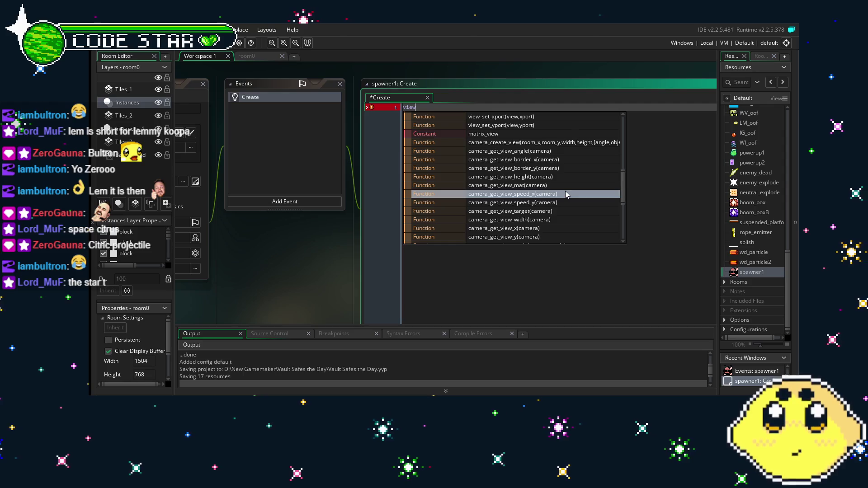
scroll(566, 190, up, 3)
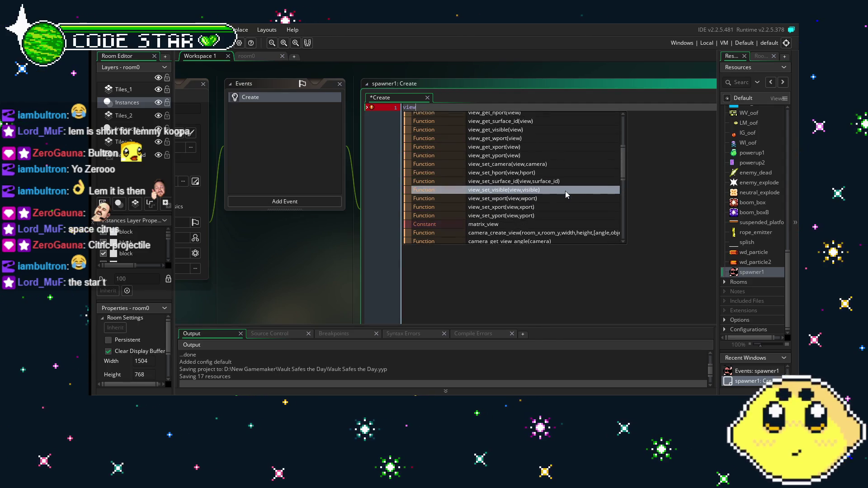
scroll(565, 191, up, 3)
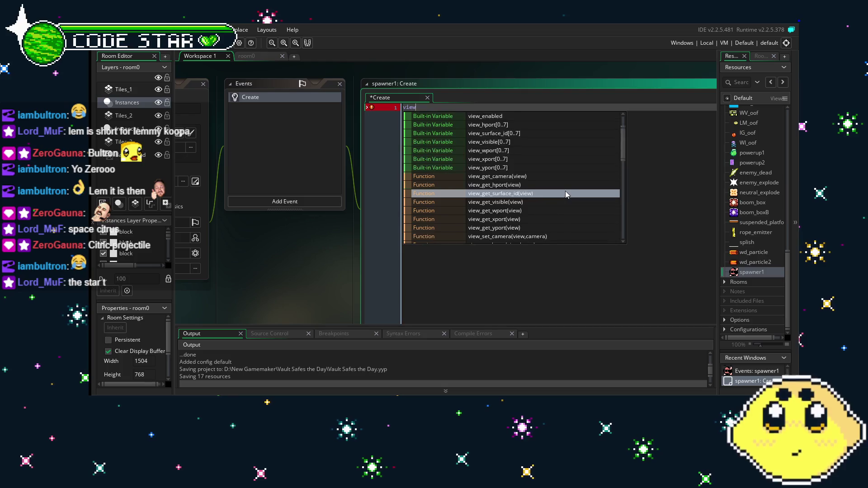
scroll(566, 191, up, 2)
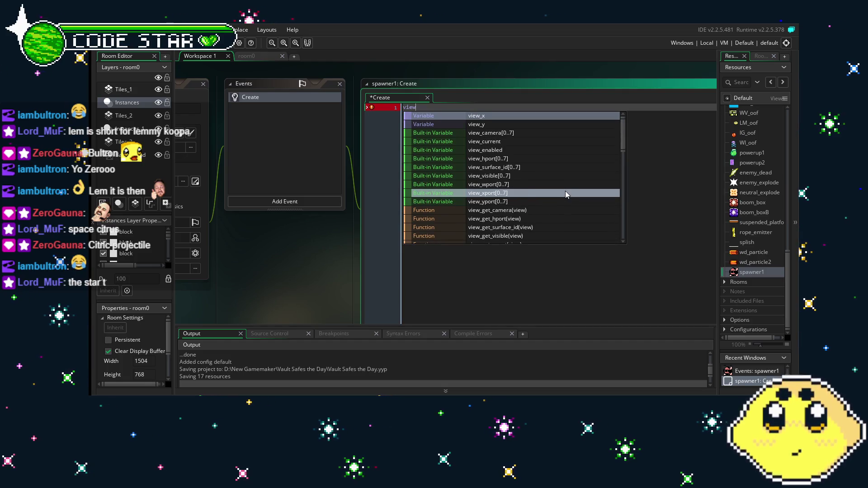
click(643, 158)
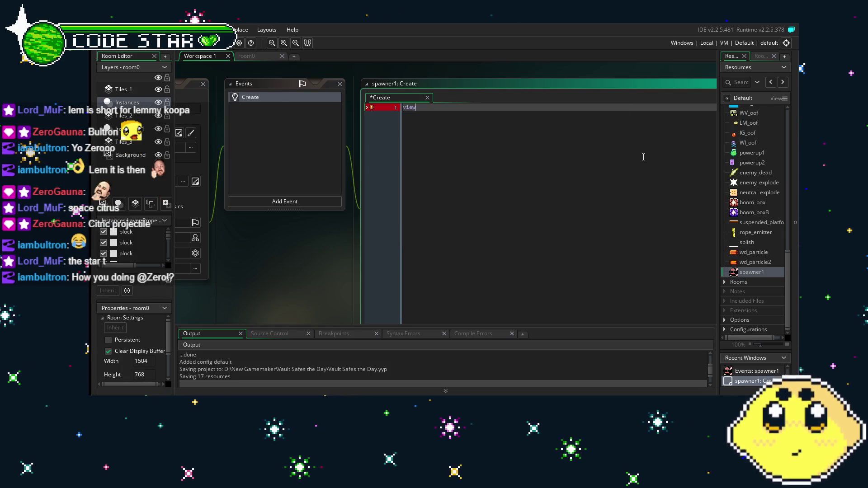
key(ctrl+a)
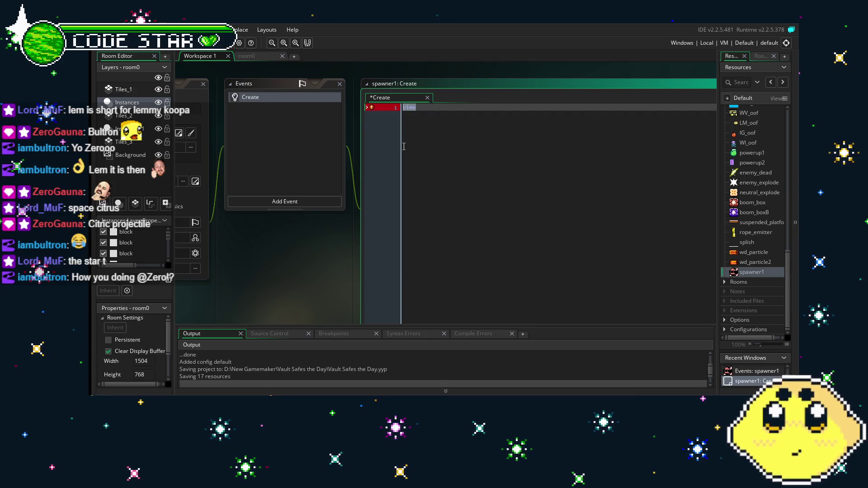
key(BackSpace)
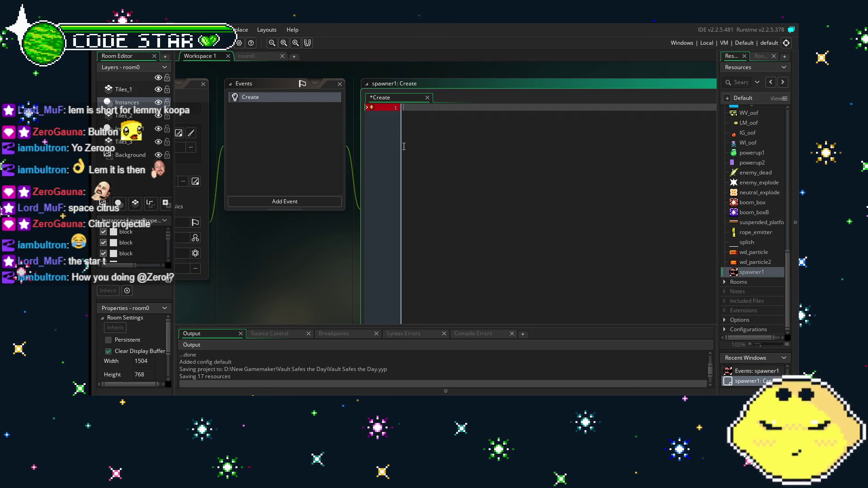
Step: Bring the spawner1 object panels into view and save the project with Ctrl+S
drag(321, 271, 359, 260)
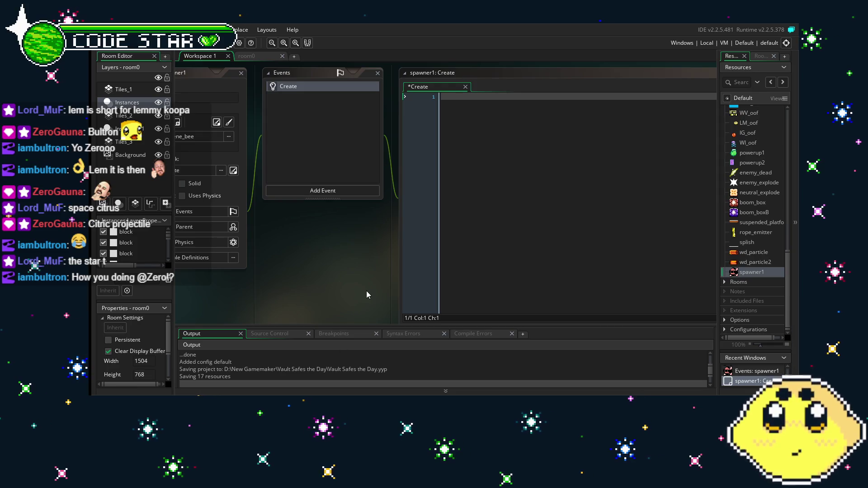
drag(288, 272, 330, 275)
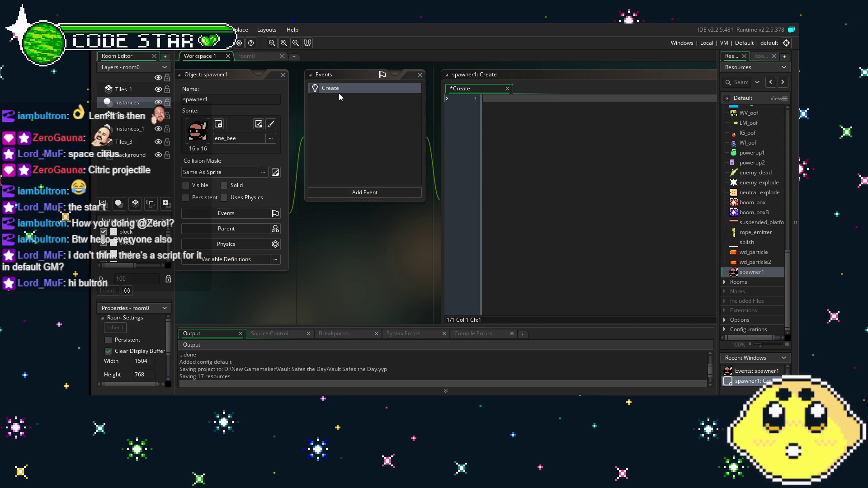
key(ctrl+s)
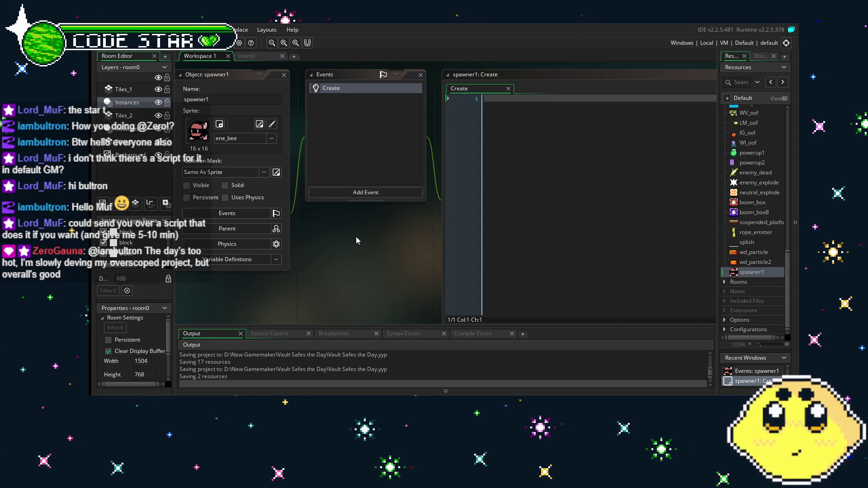
Step: Switch from the spawner1 workspace to the room0 tab in the room editor
scroll(357, 237, left, 1)
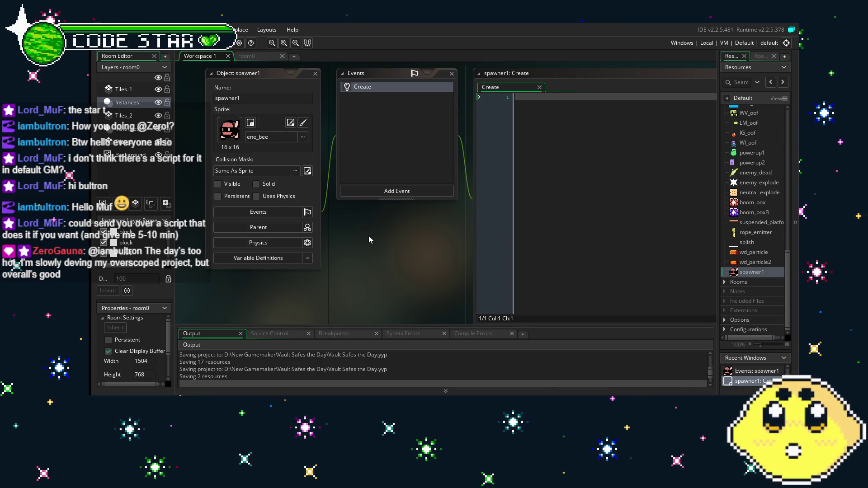
mouse_move(368, 235)
mouse_down()
mouse_move(343, 232)
mouse_move(365, 227)
mouse_up()
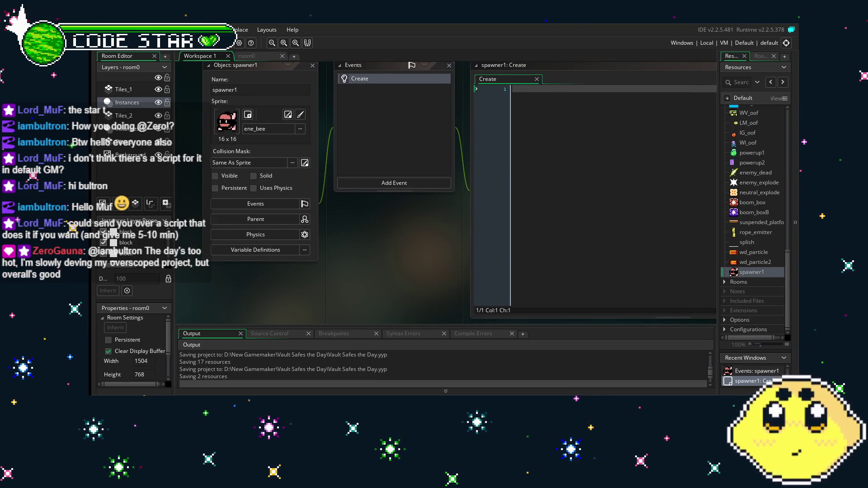
click(256, 56)
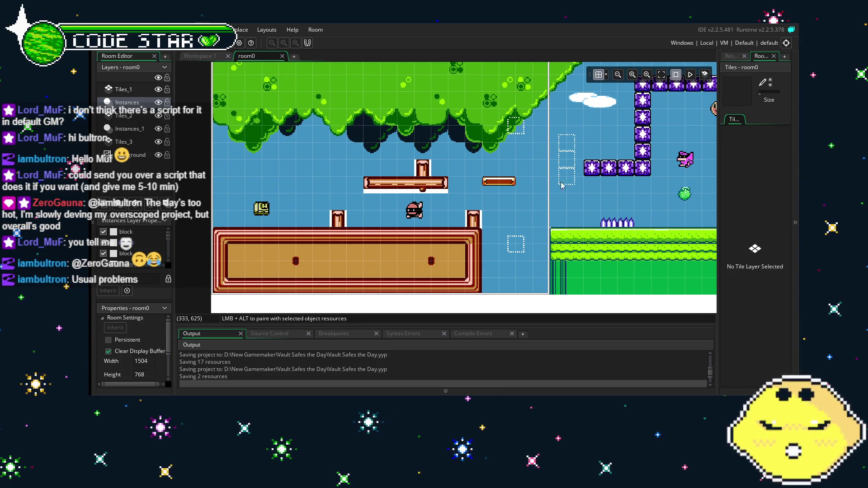
scroll(432, 194, right, 5)
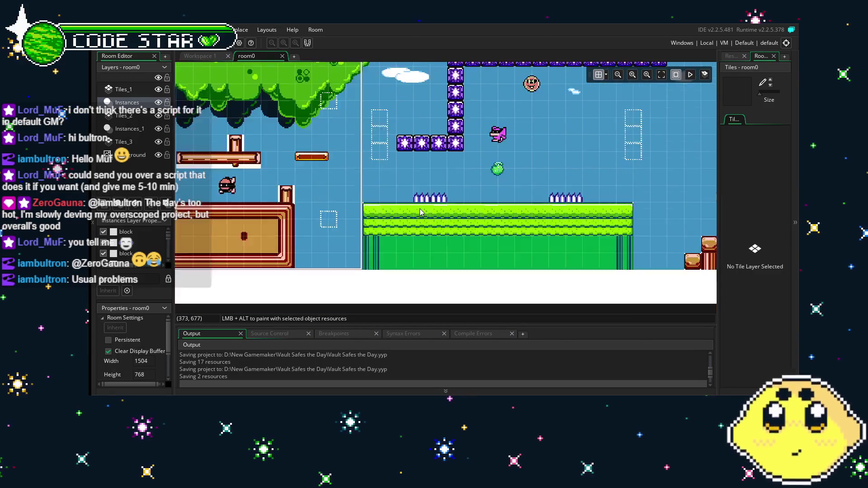
drag(380, 254, 571, 231)
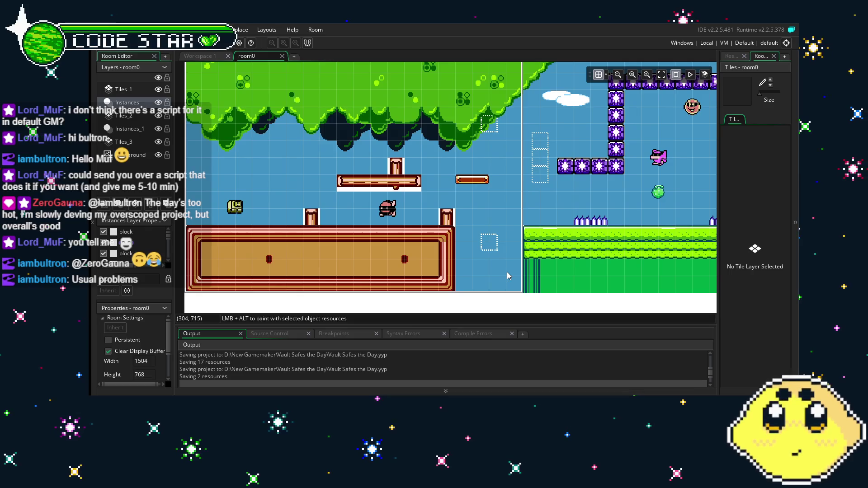
drag(416, 286, 437, 287)
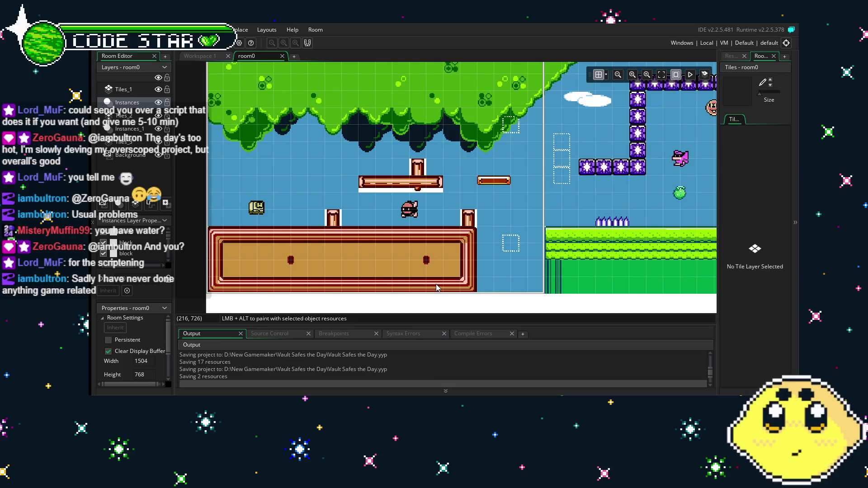
mouse_move(546, 255)
mouse_down()
mouse_move(457, 242)
mouse_move(547, 239)
mouse_up()
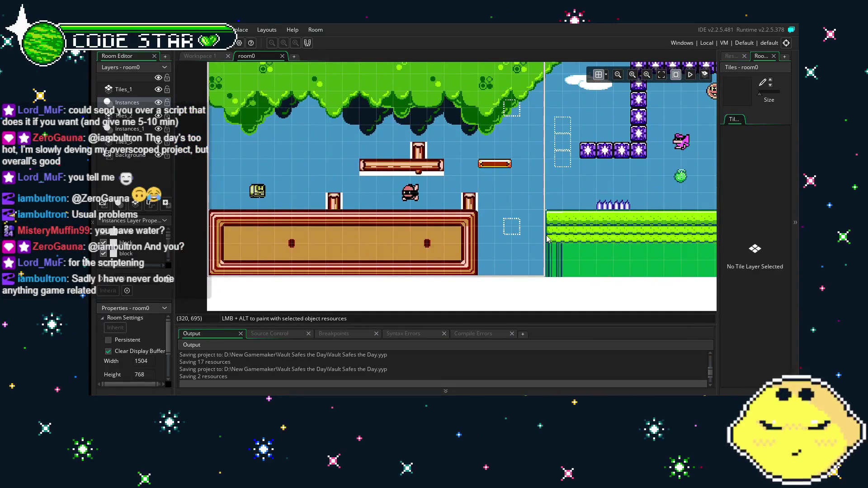
drag(463, 243, 478, 243)
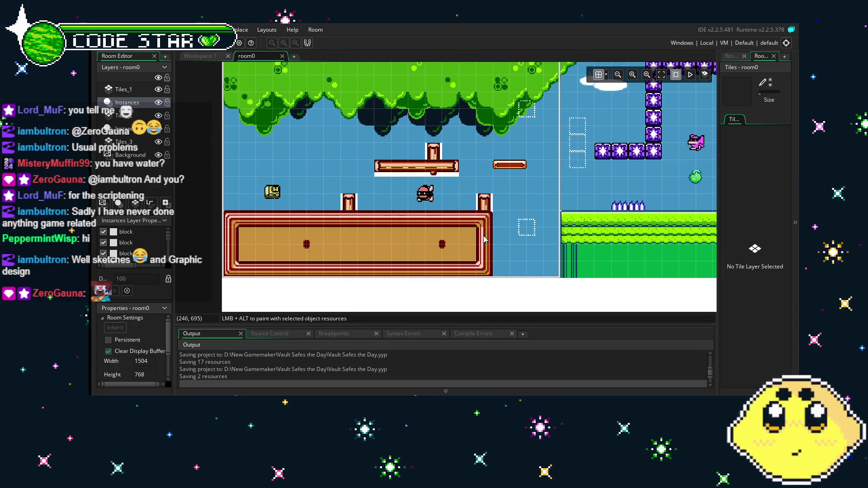
mouse_move(571, 237)
mouse_down()
mouse_move(501, 263)
mouse_move(538, 268)
mouse_up()
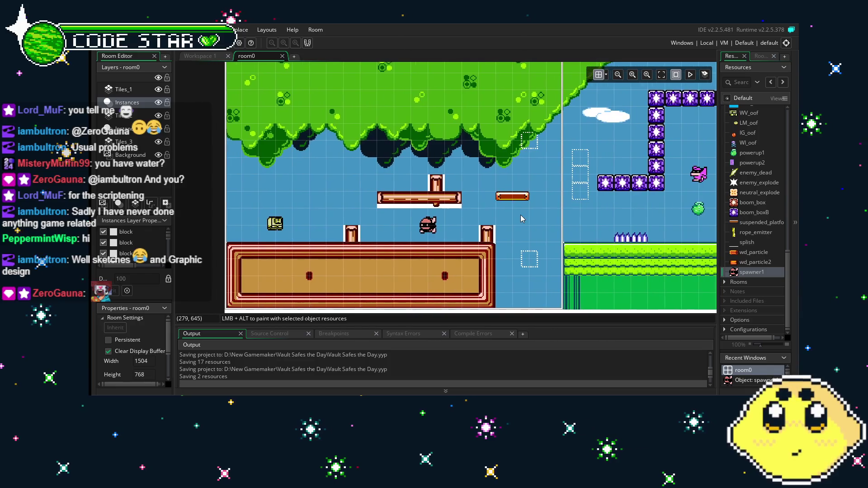
drag(497, 218, 502, 216)
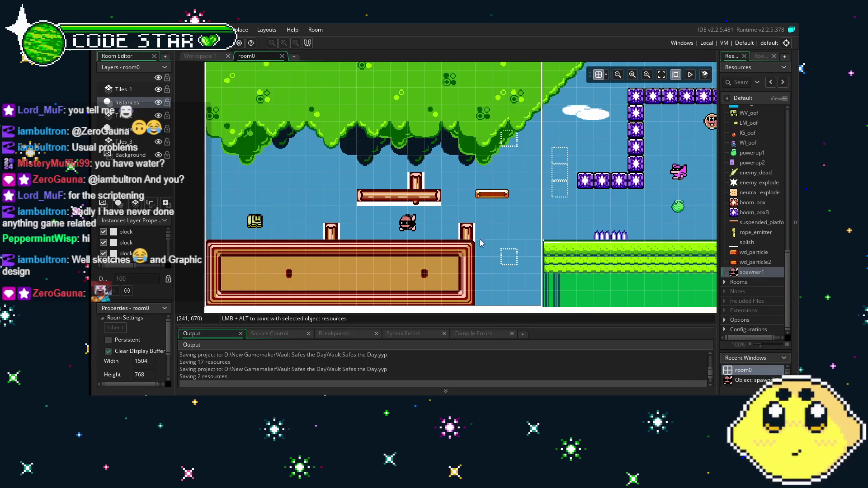
scroll(750, 275, up, 2)
scroll(751, 276, down, 2)
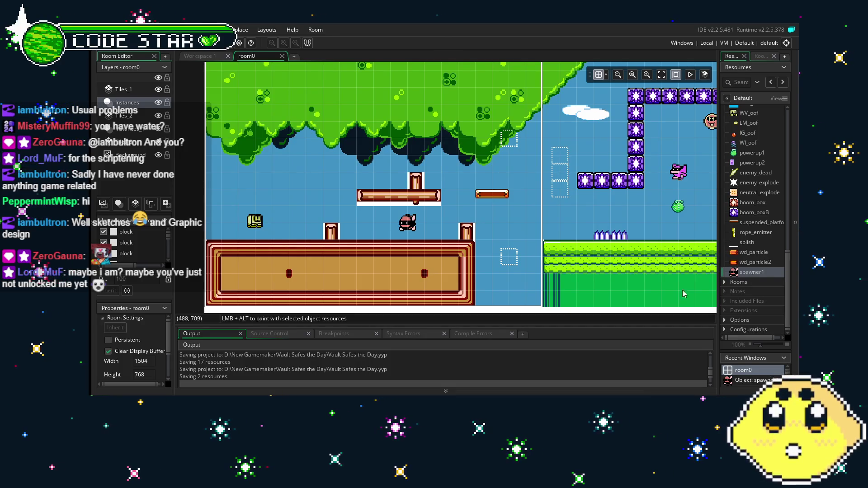
scroll(546, 249, right, 3)
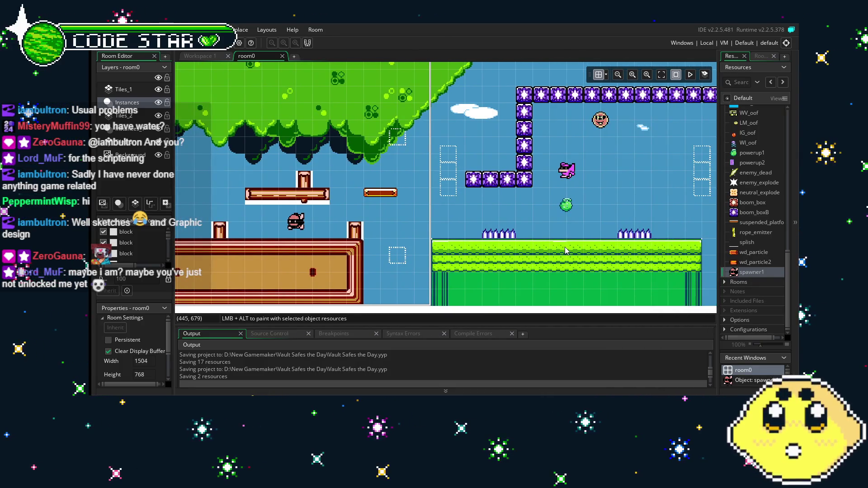
scroll(504, 251, right, 2)
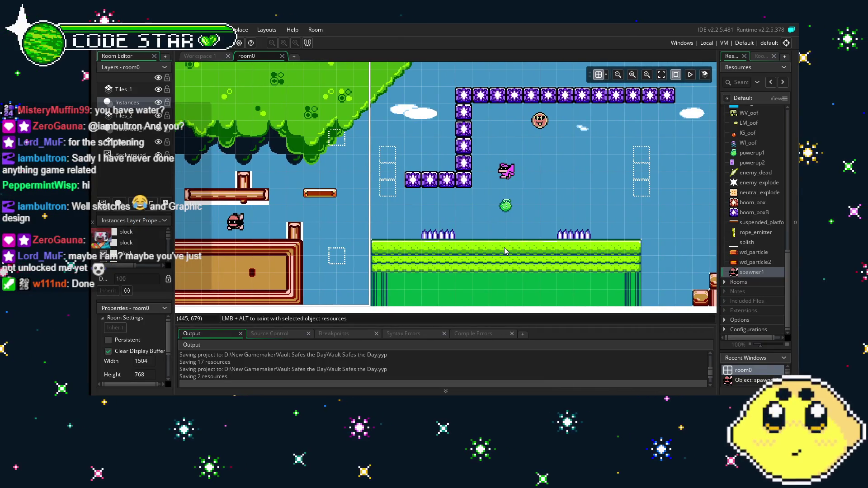
scroll(504, 248, right, 2)
scroll(446, 249, left, 1)
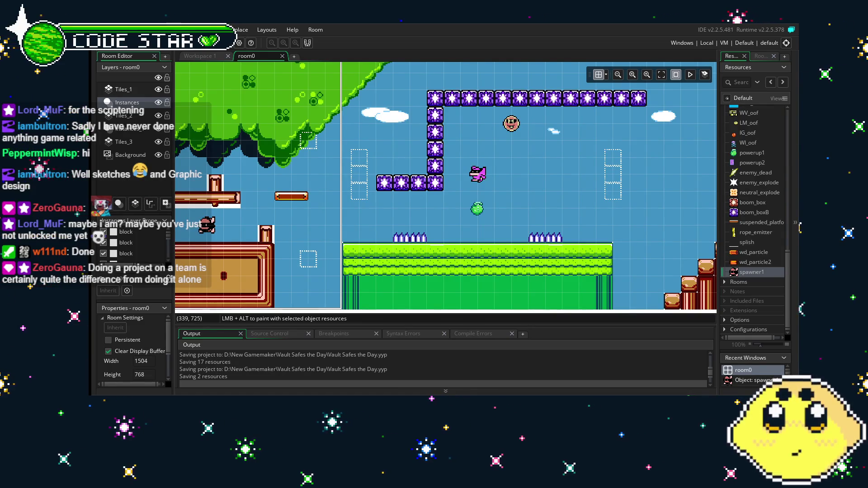
drag(387, 290, 419, 284)
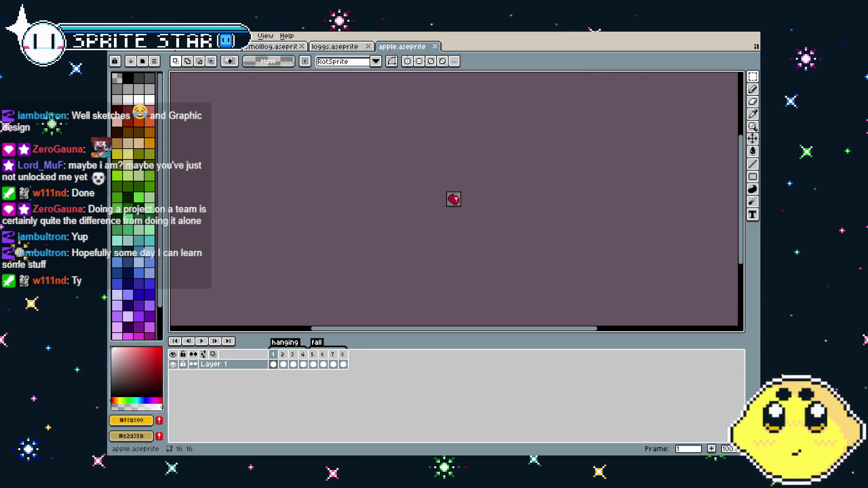
scroll(388, 229, up, 5)
drag(393, 225, 329, 253)
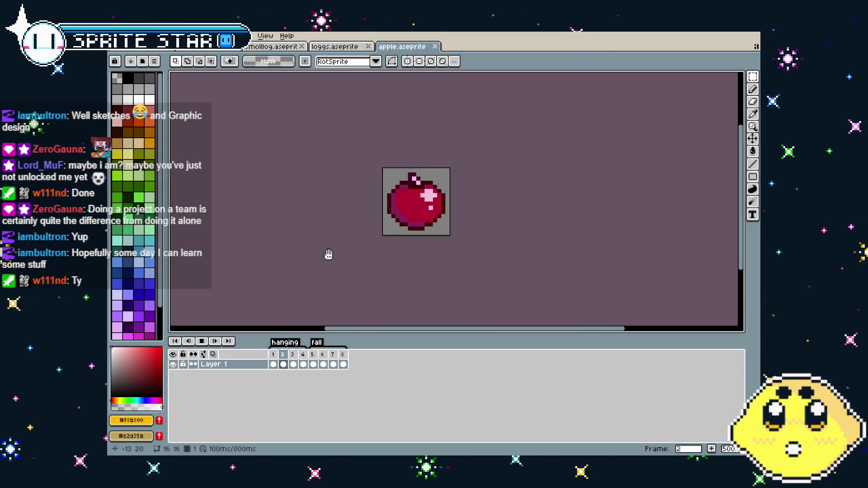
key(Return)
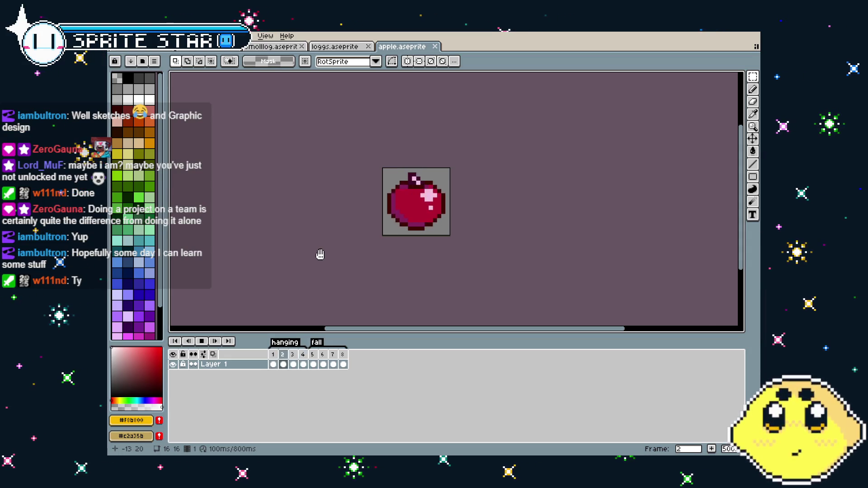
drag(370, 227, 324, 233)
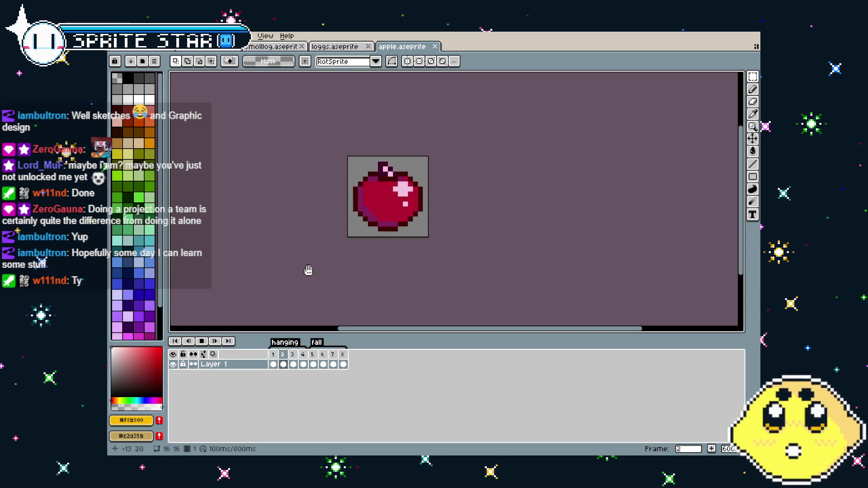
scroll(306, 271, up, 1)
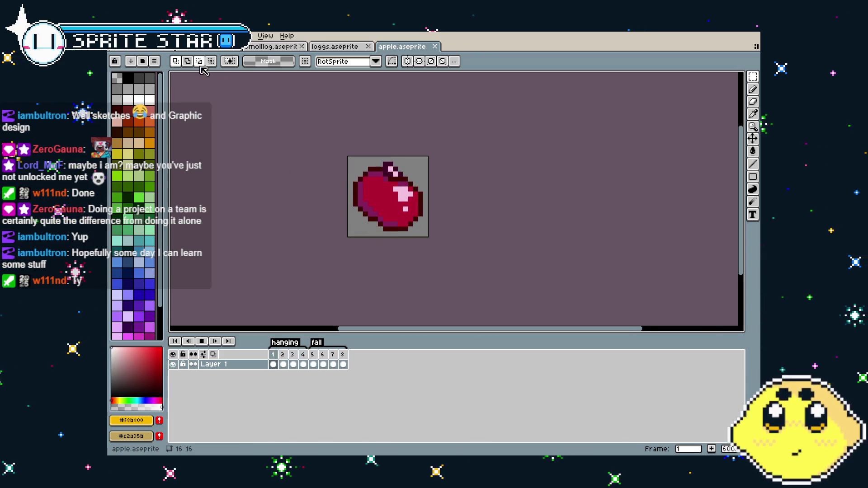
click(117, 36)
Step: Export the apple sprite as a GIF, accepting the tag-loss warning and GIF options
mouse_move(136, 119)
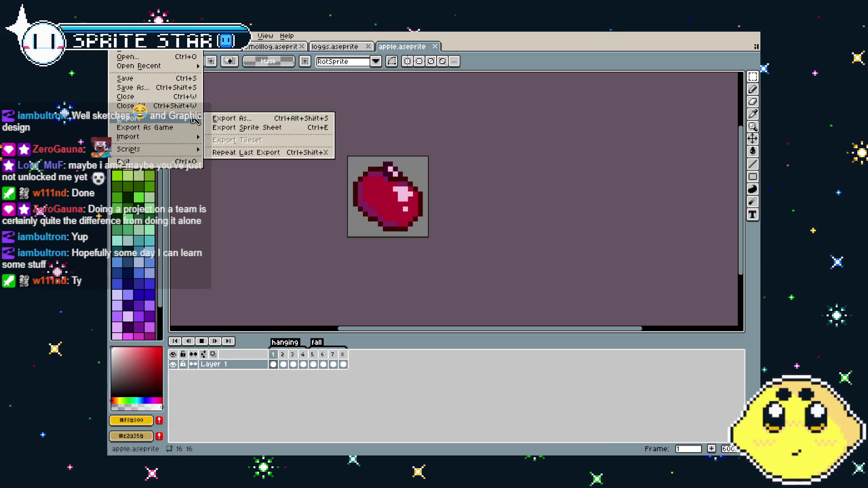
click(228, 118)
click(368, 195)
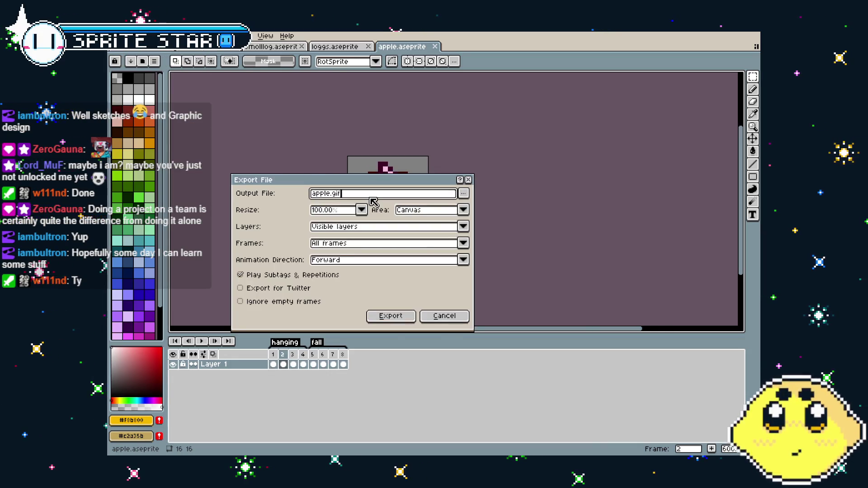
click(396, 317)
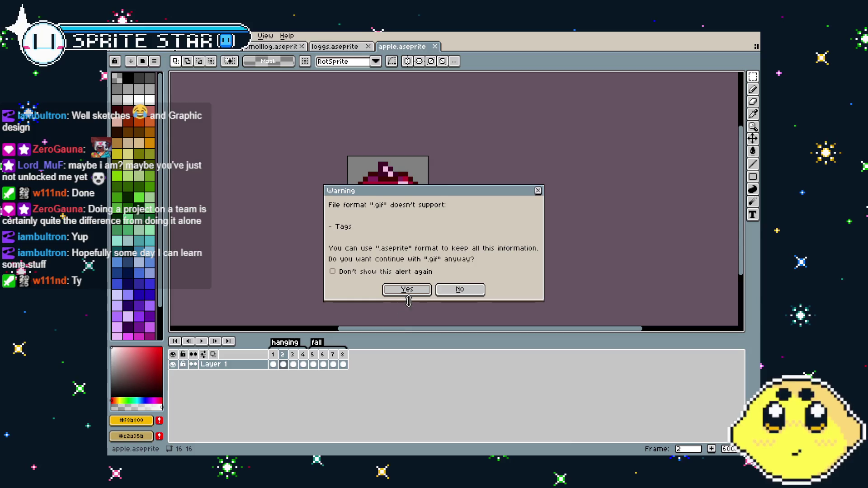
click(400, 290)
click(458, 278)
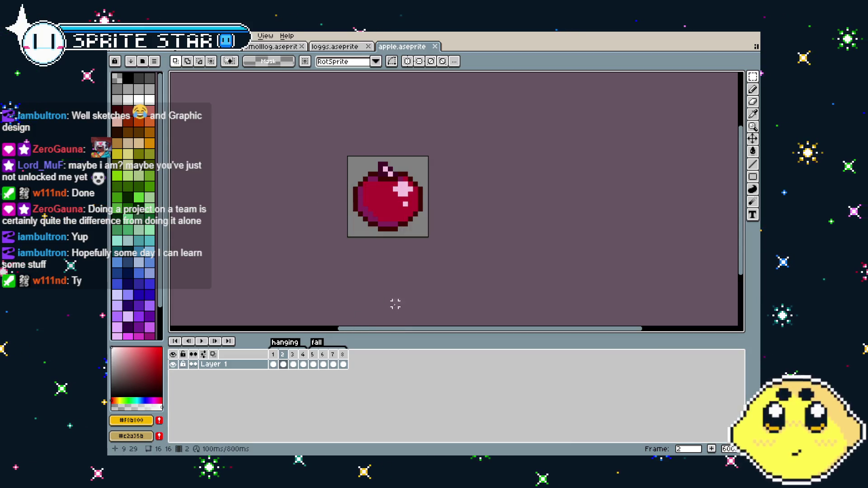
Step: Re-export only the hanging tag frames as apple.gif, overwriting the existing file
click(119, 36)
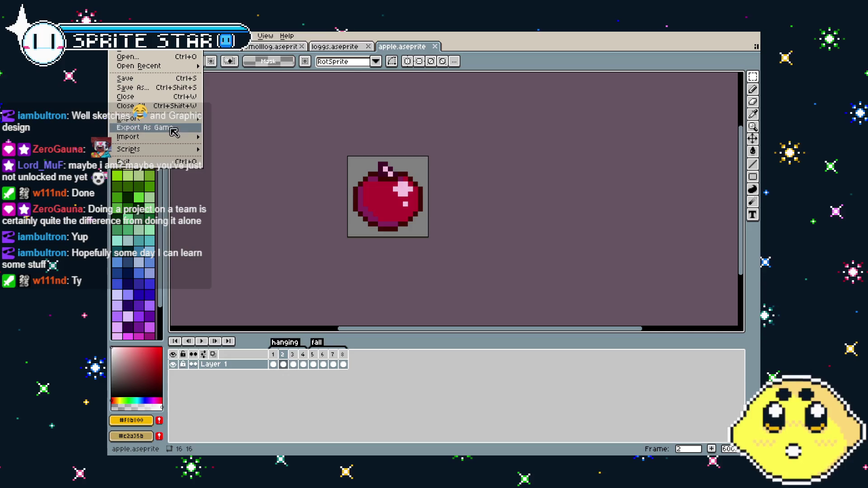
mouse_move(129, 118)
click(231, 118)
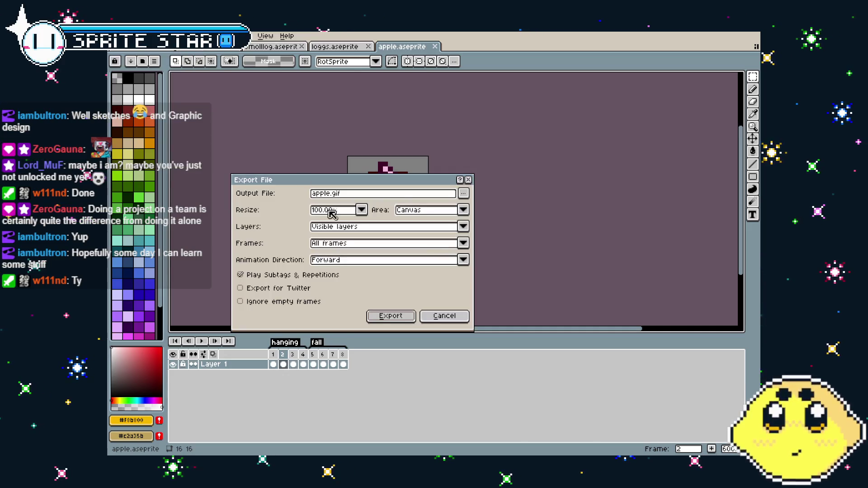
click(339, 244)
click(346, 272)
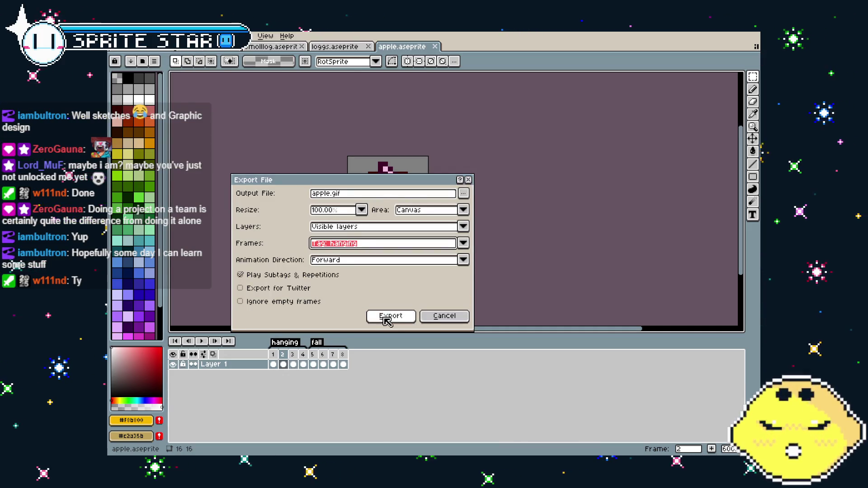
click(390, 316)
click(422, 271)
click(407, 290)
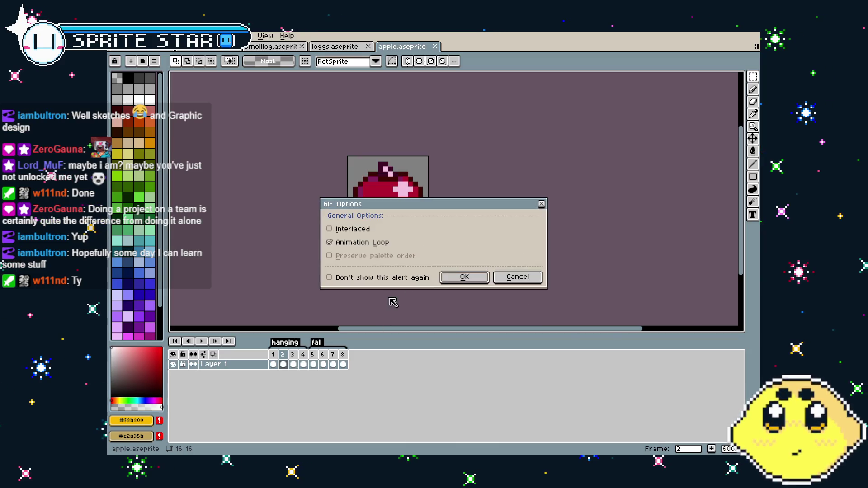
click(454, 275)
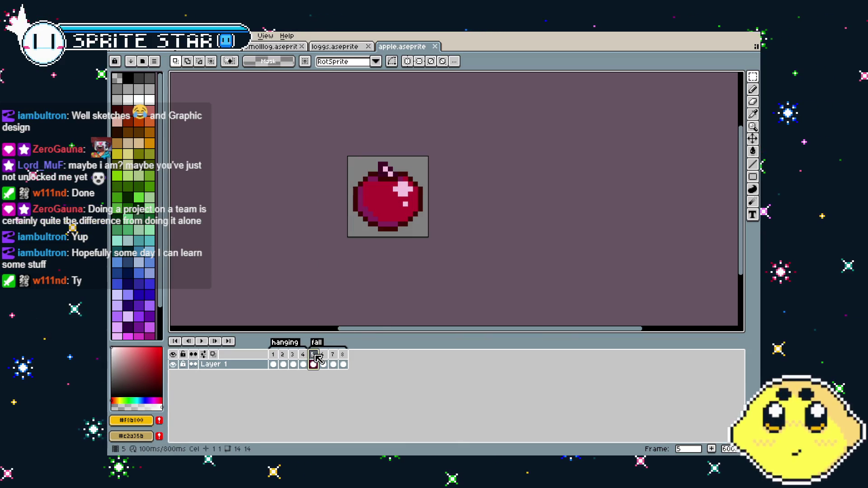
Step: Export only the fall tag frames as apple_fall.gif
click(115, 36)
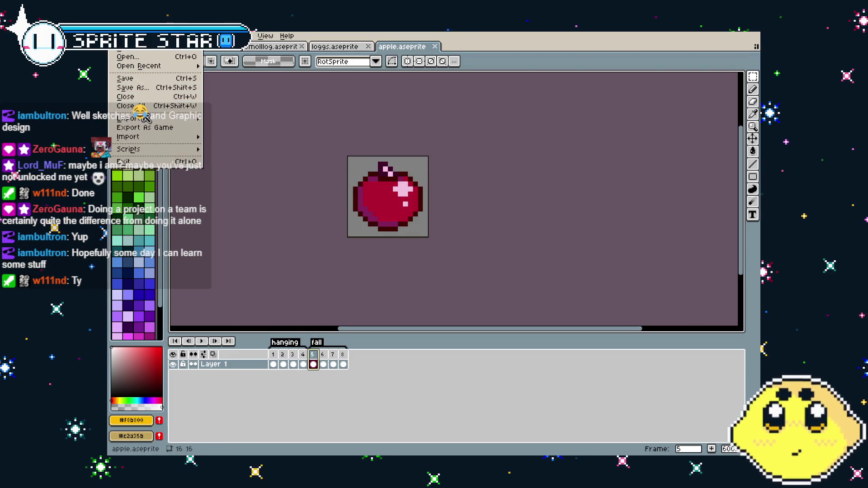
mouse_move(154, 121)
click(224, 118)
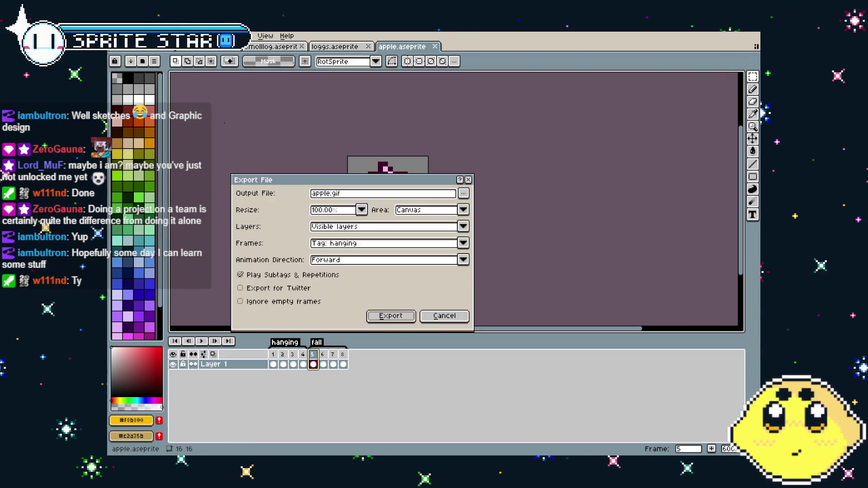
click(347, 247)
click(352, 281)
drag(355, 199, 329, 199)
text(_fa)
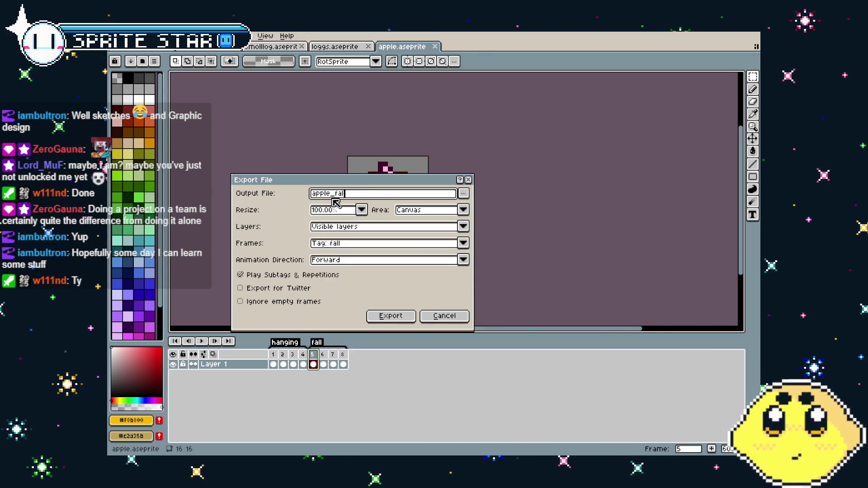
text(l)
key(Return)
key(Return)
key(Return)
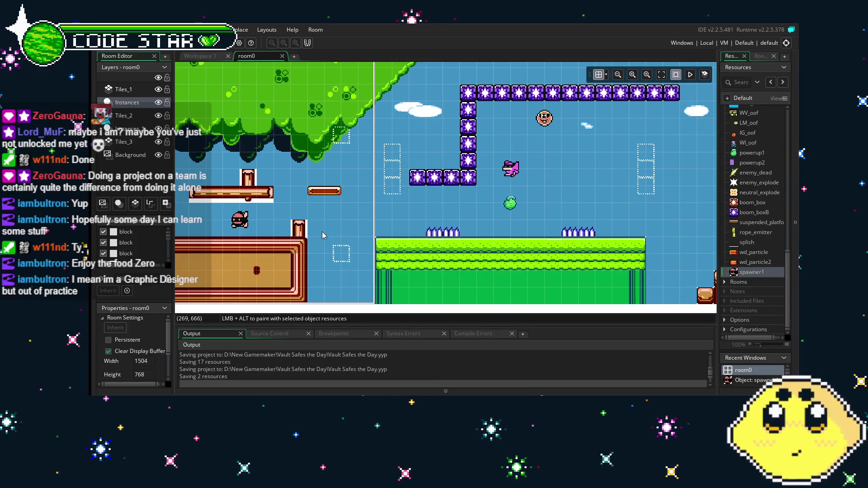
Step: Pan the room view, then open spawner1 from the Asset Browser
scroll(441, 250, left, 5)
mouse_move(441, 250)
mouse_down()
mouse_move(518, 231)
mouse_move(463, 230)
mouse_up()
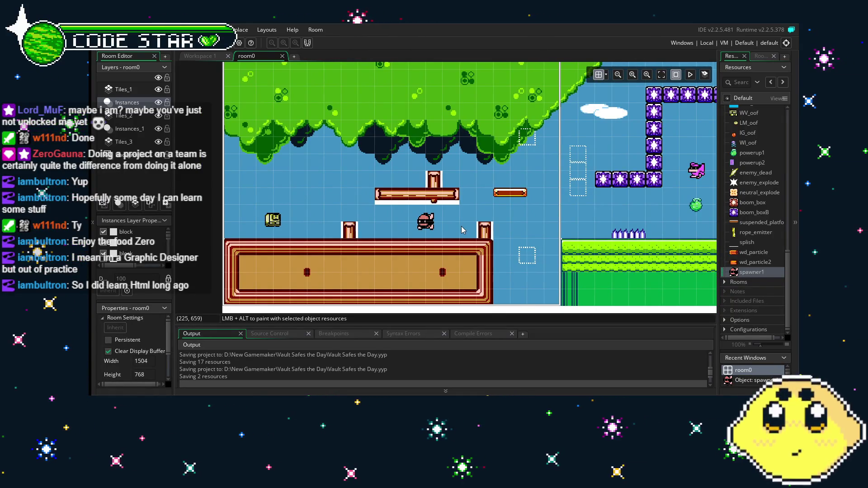
scroll(463, 230, right, 3)
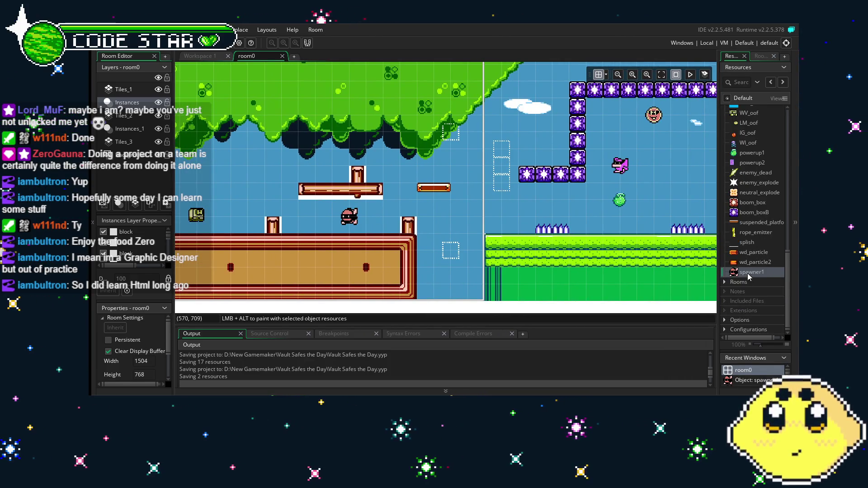
double_click(747, 273)
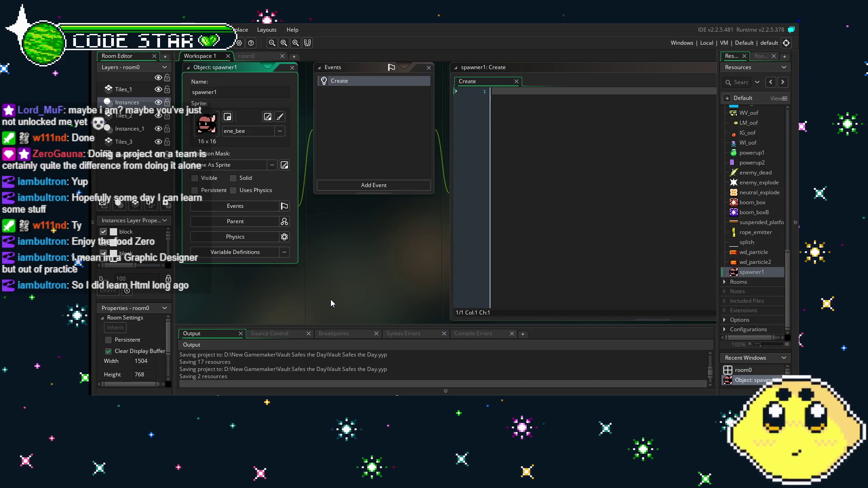
Step: Select spawner1's Create event and press Delete to request its removal
mouse_move(331, 299)
mouse_down()
mouse_move(382, 300)
mouse_move(327, 299)
mouse_up()
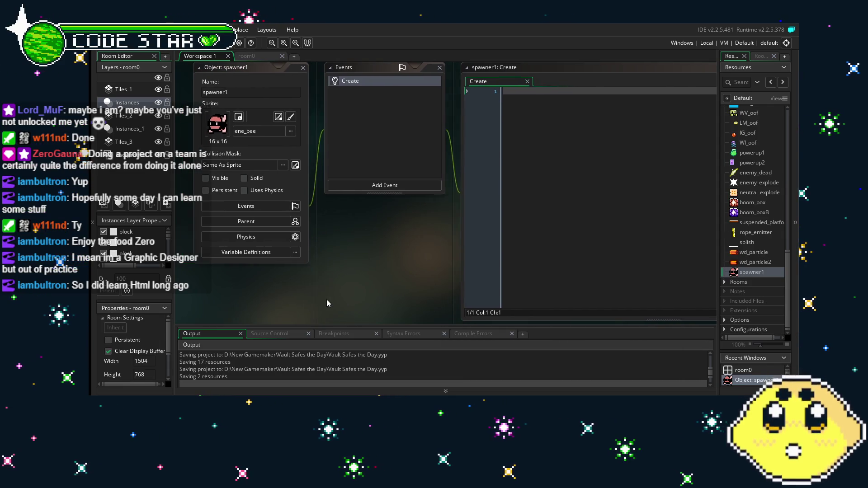
click(567, 134)
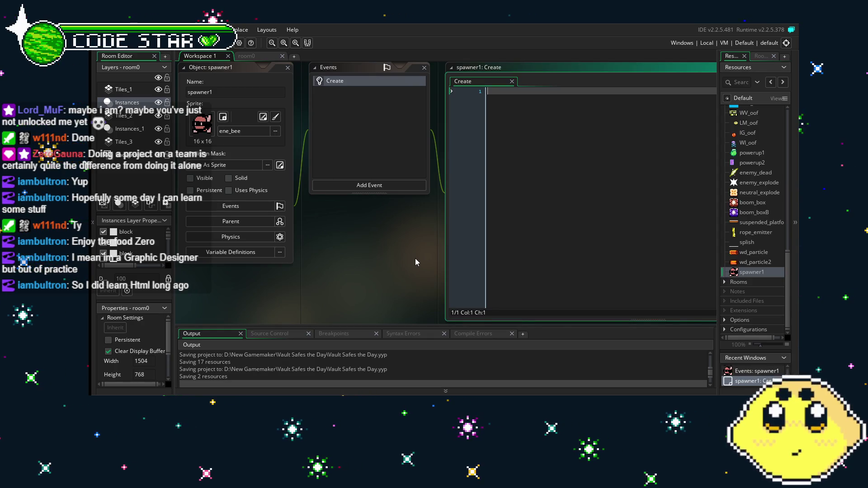
drag(415, 263, 393, 262)
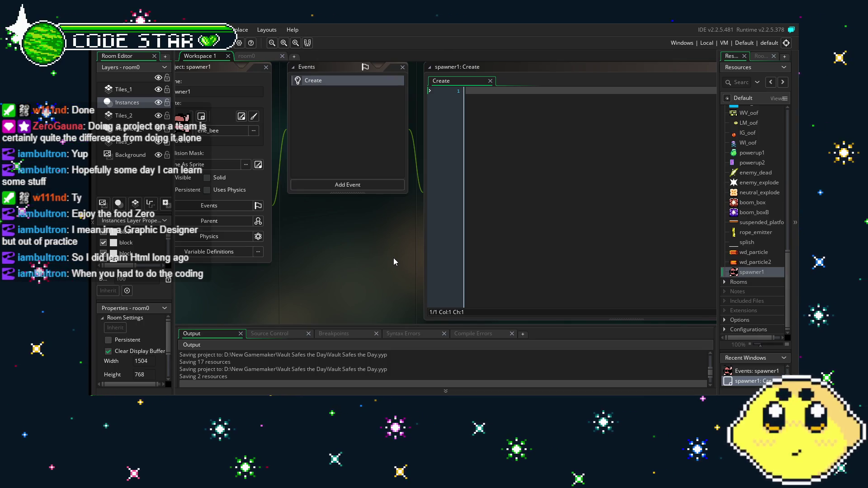
click(330, 80)
key(Delete)
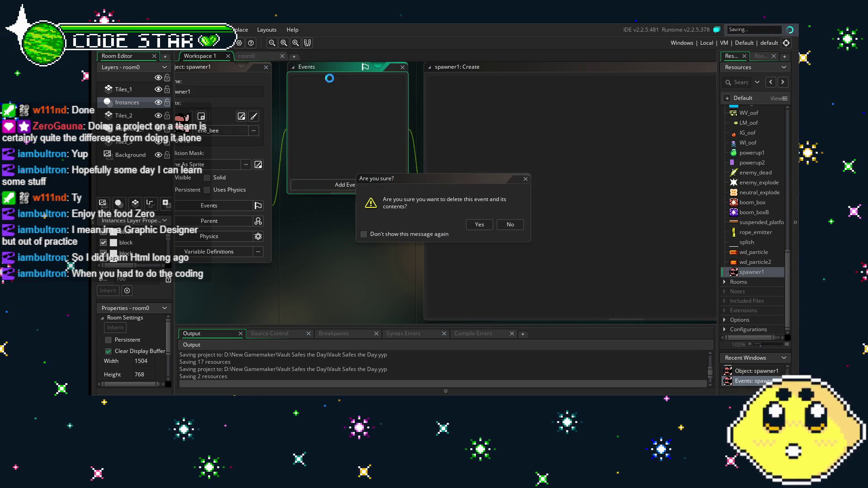
Step: Confirm removing the Create event, add a Step event, and select its placeholder code
key(Return)
click(327, 186)
mouse_move(357, 277)
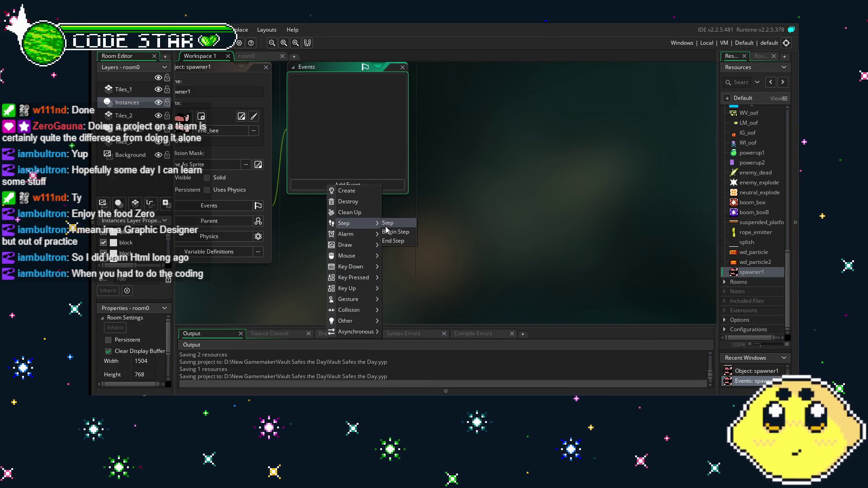
click(386, 223)
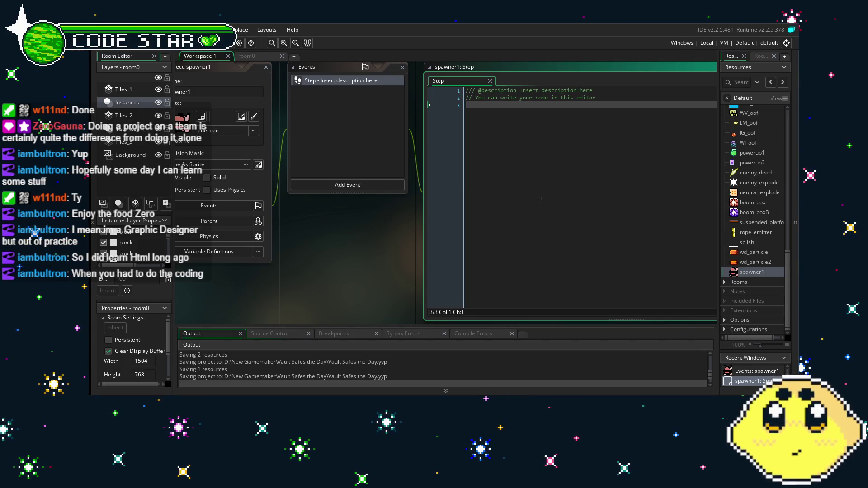
key(ctrl+a)
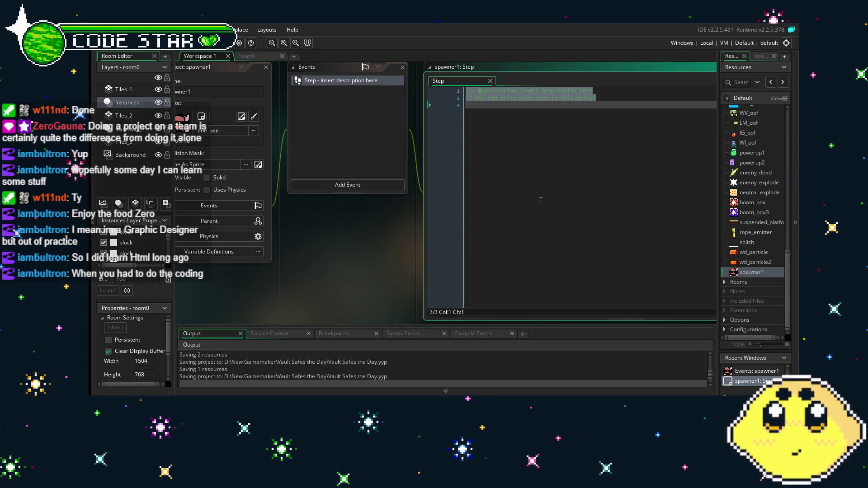
Step: Replace the Step placeholder with instance_create_depth(x+0,y+0,-10000,enemy1)
key(BackSpace)
text(instance_creat)
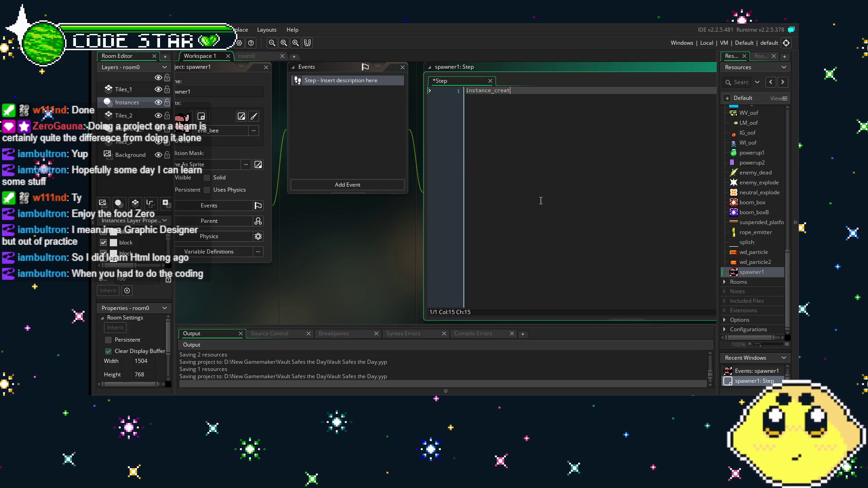
text(e_depth(x+0,y)
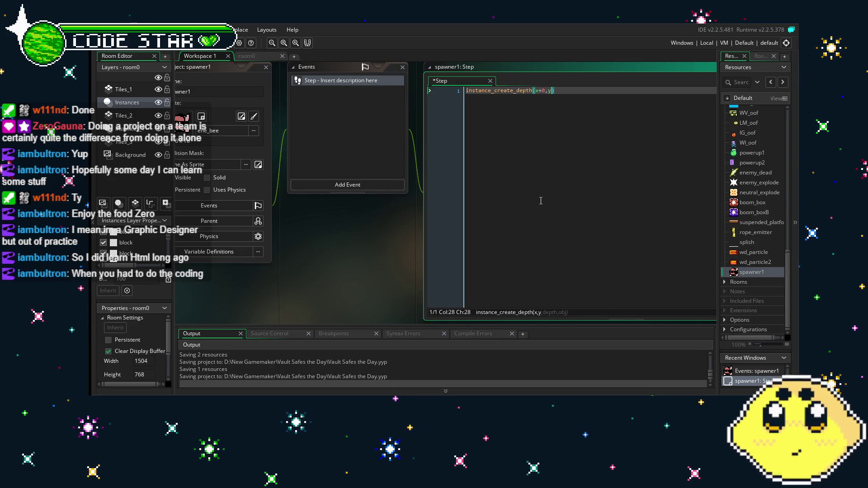
text(_)
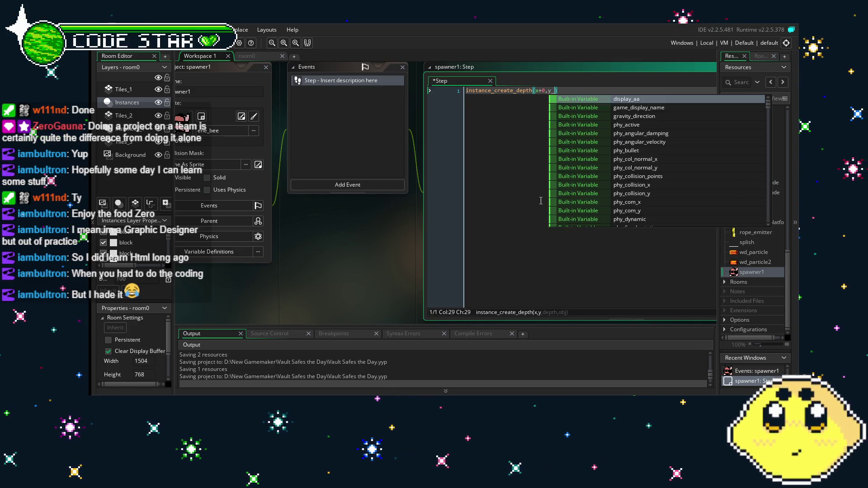
key(BackSpace)
text(+0)
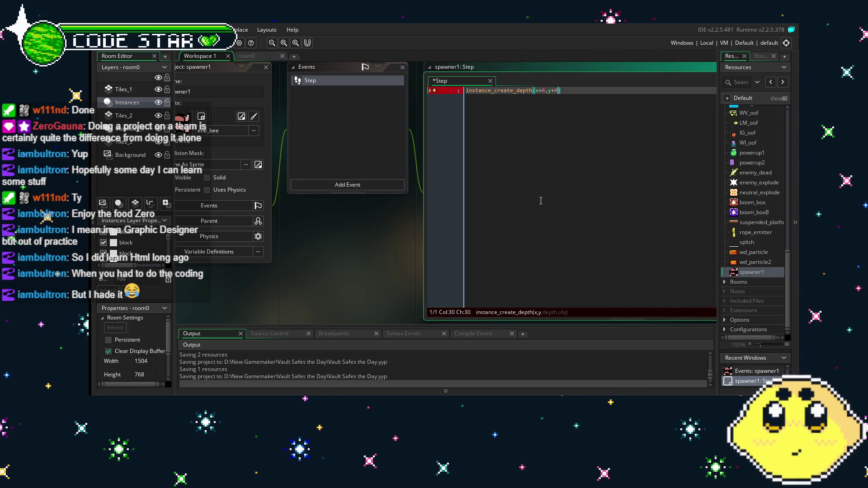
text(,)
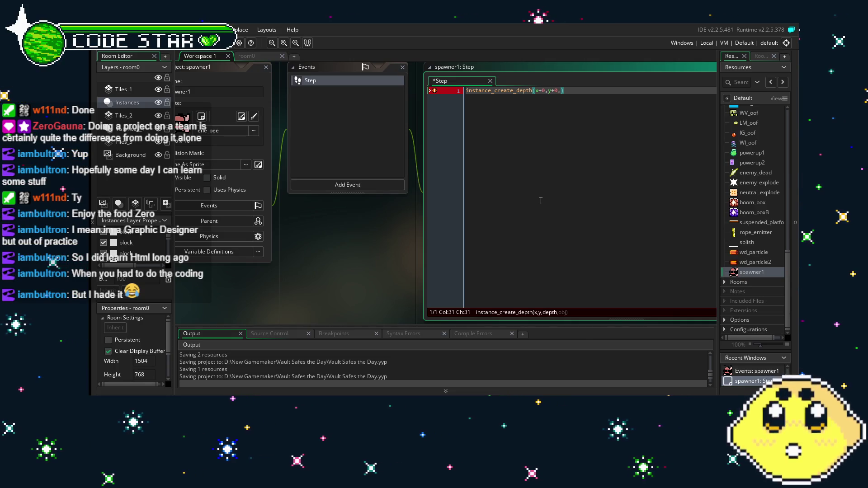
text(-10000)
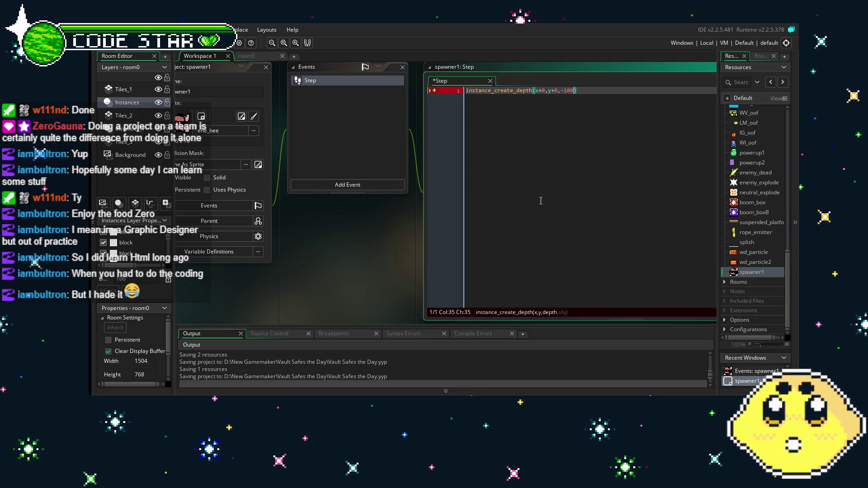
text(,)
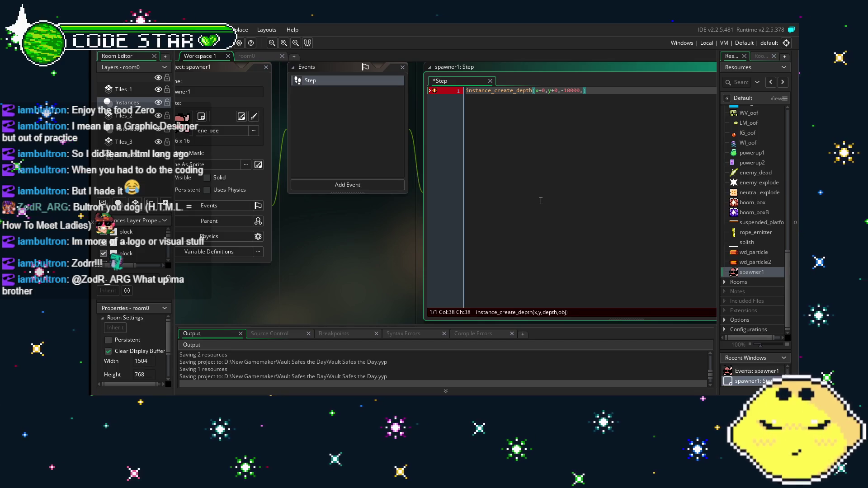
text(ene)
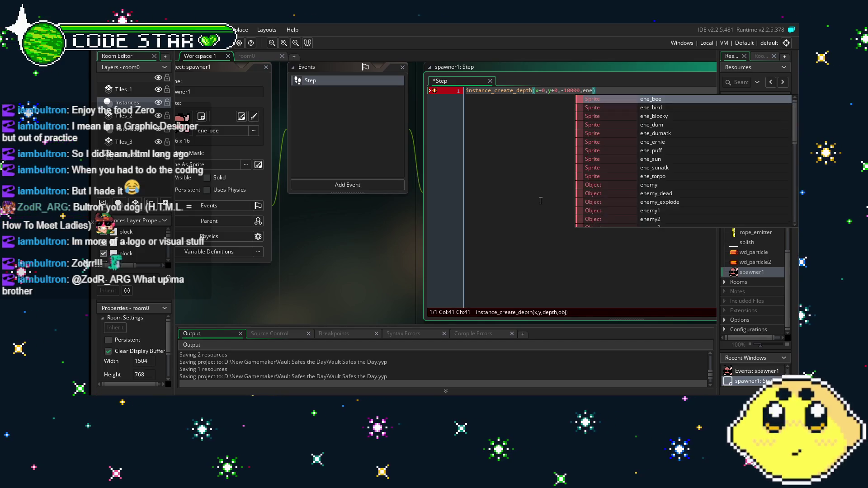
key(BackSpace)
key(BackSpace)
key(BackSpace)
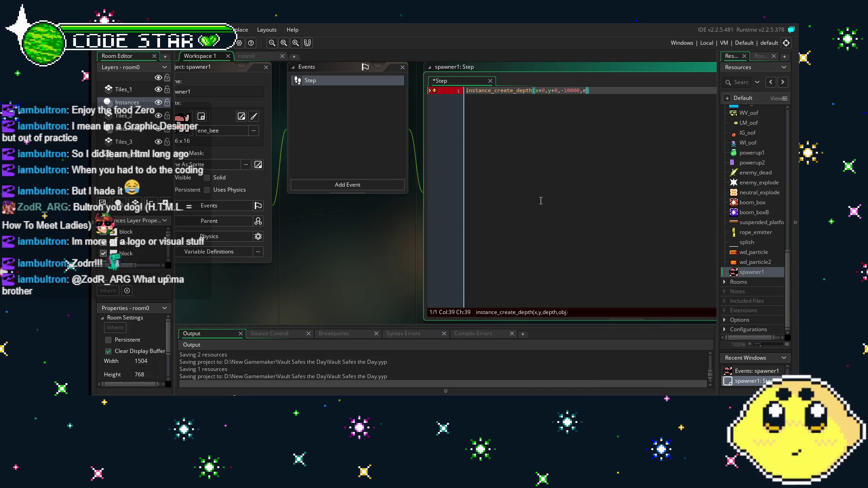
text(enemy1)
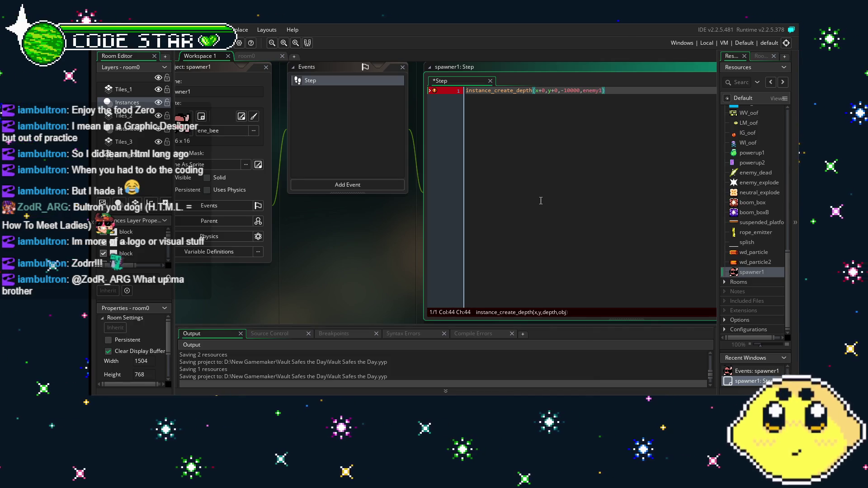
click(629, 98)
Step: End the code line with ';' and drag spawner1 up above WV_oof in Resources
text(;)
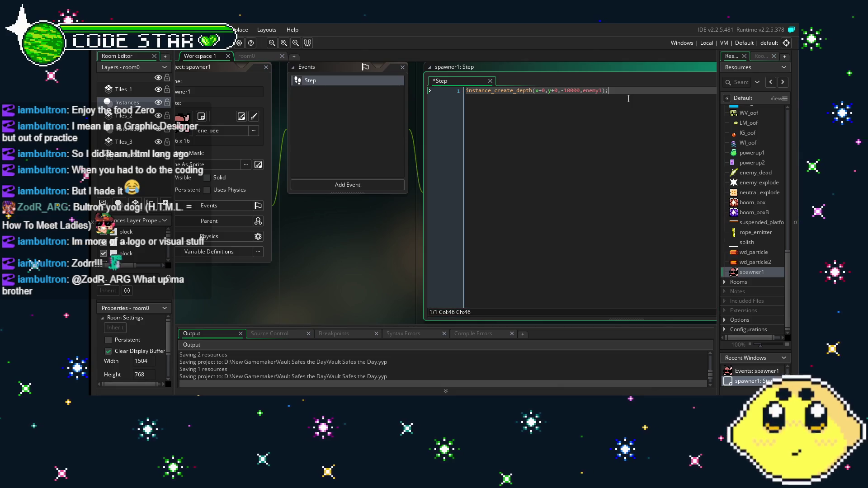
scroll(753, 260, up, 3)
scroll(753, 260, down, 3)
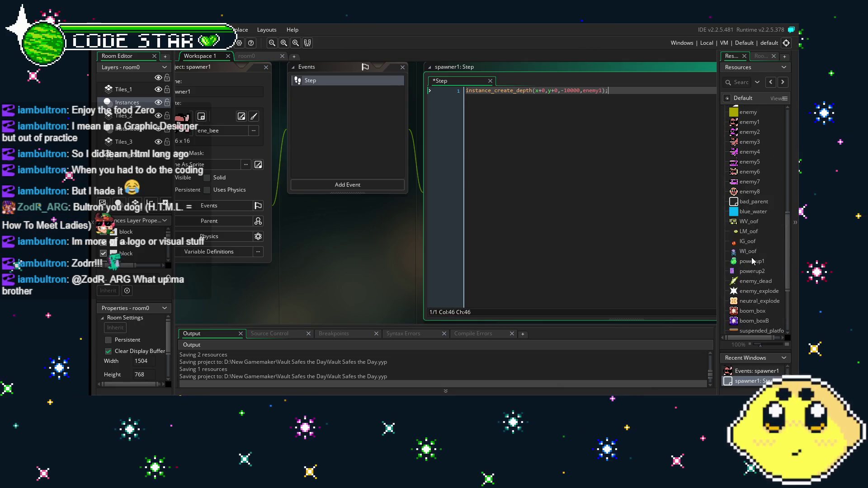
drag(761, 289, 750, 133)
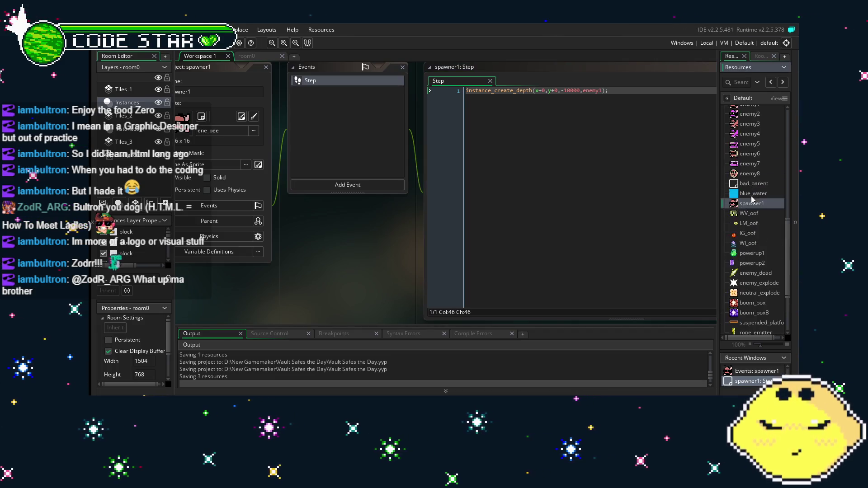
scroll(749, 203, up, 5)
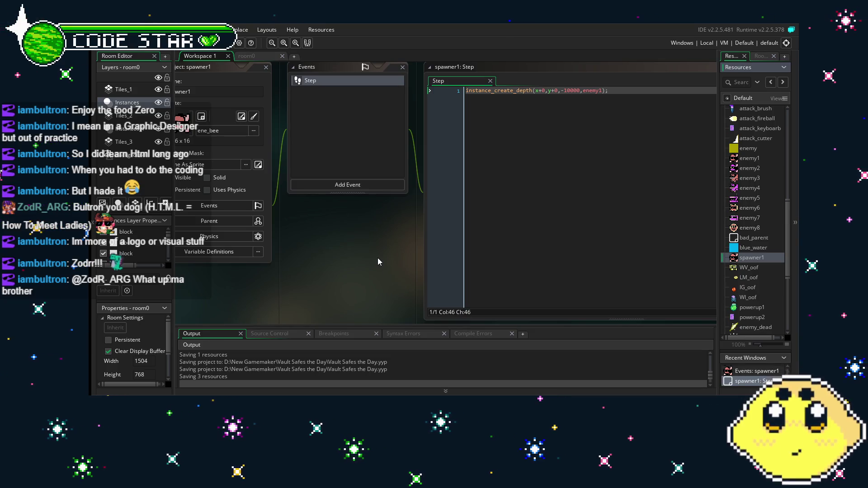
right_click(747, 261)
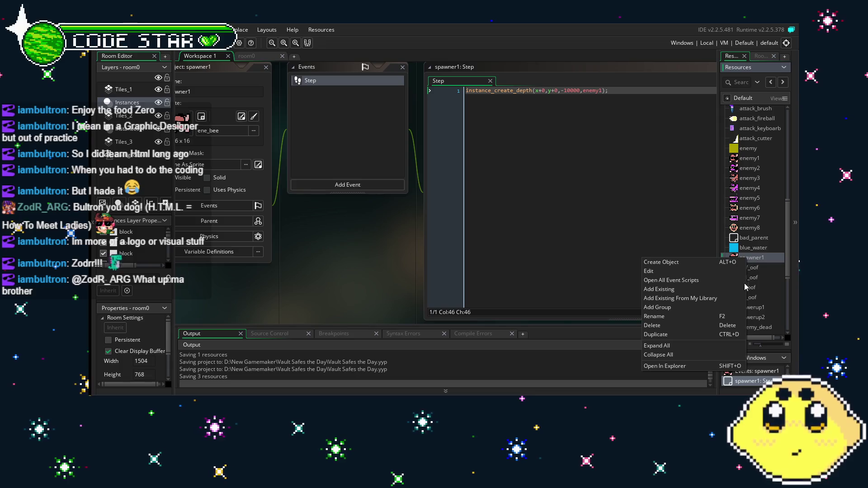
click(583, 128)
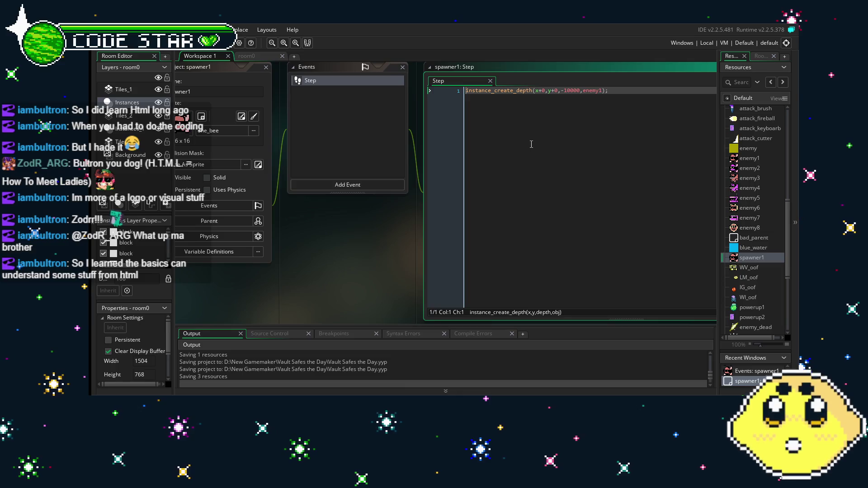
Step: Add the line if (distance_to_object(good_parent)<=255){ above spawner1's enemy1 create call
key(Return)
key(Up)
text(if)
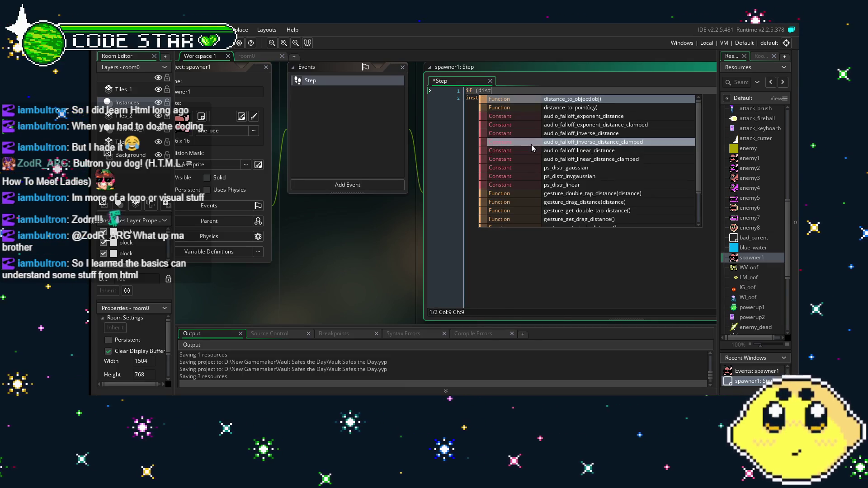
click(530, 144)
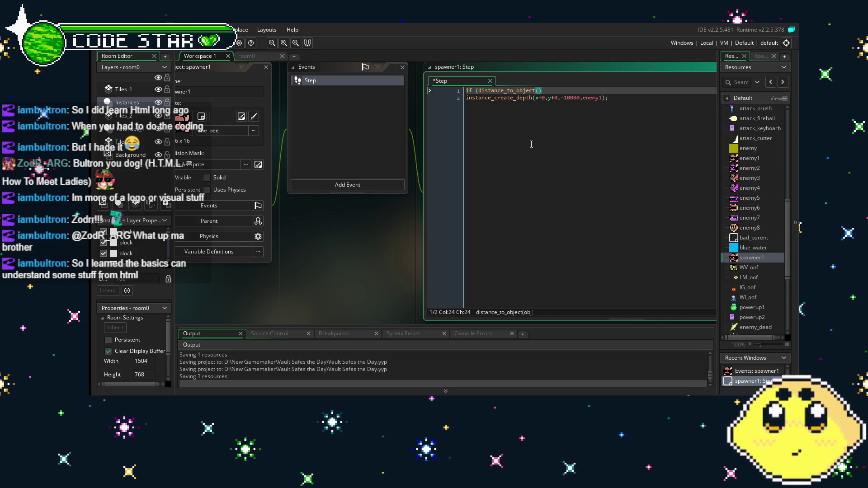
text(good_parent)
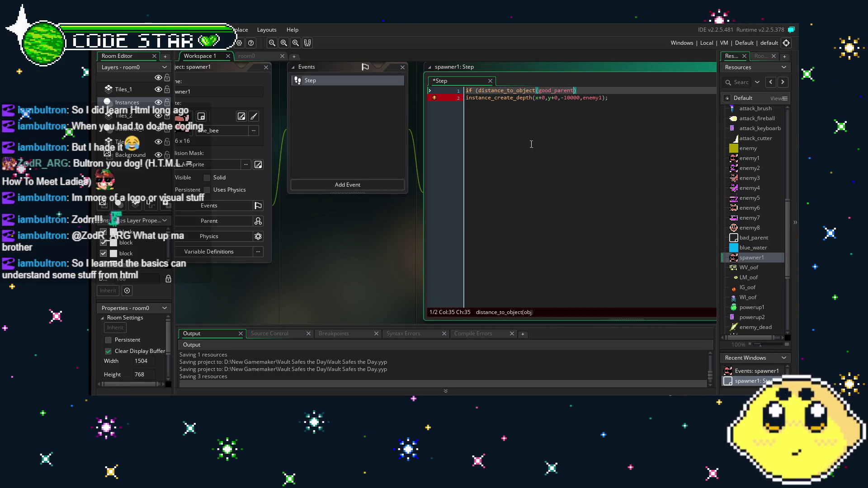
text()<)
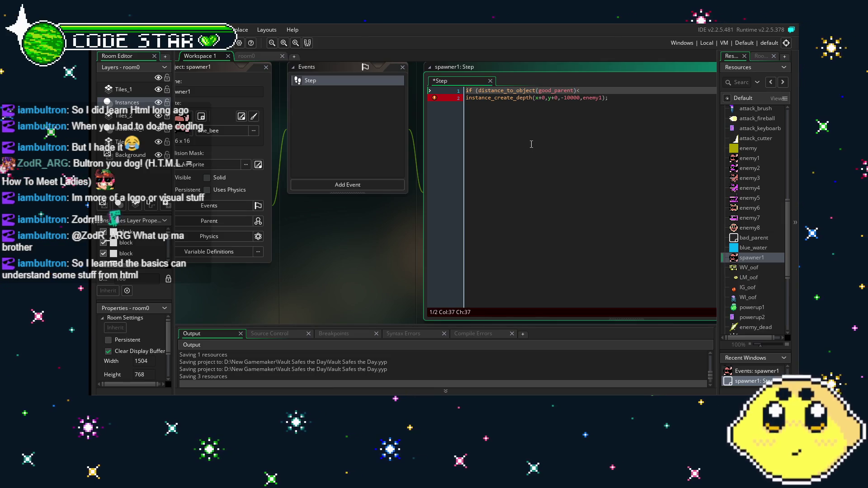
text(=)
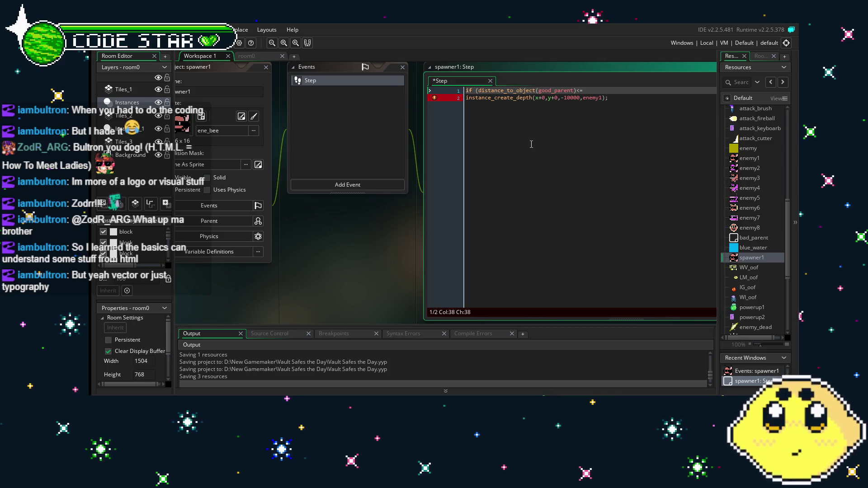
text(255))
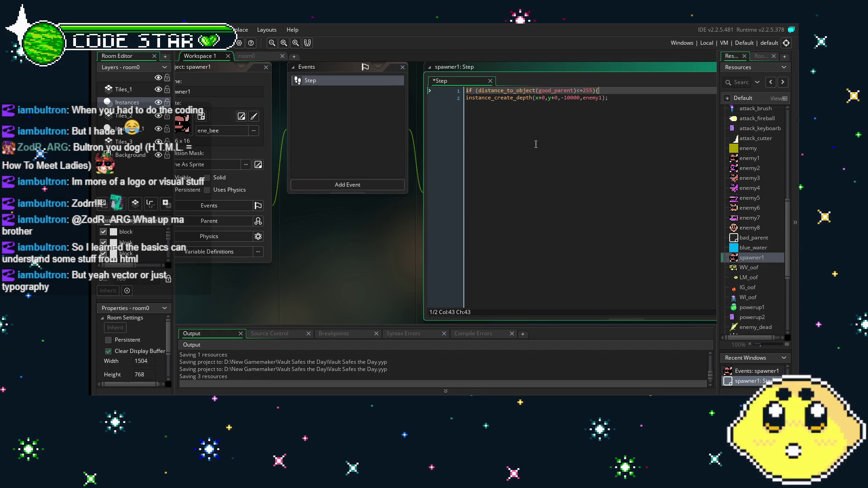
text({)
Step: Close the if block with } after the create line and save the Step code
key(Down)
key(End)
key(Return)
text(})
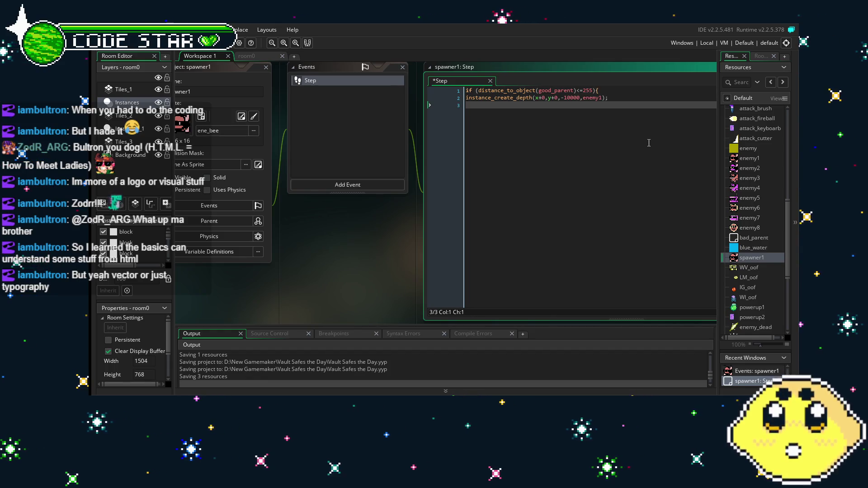
key(ctrl+s)
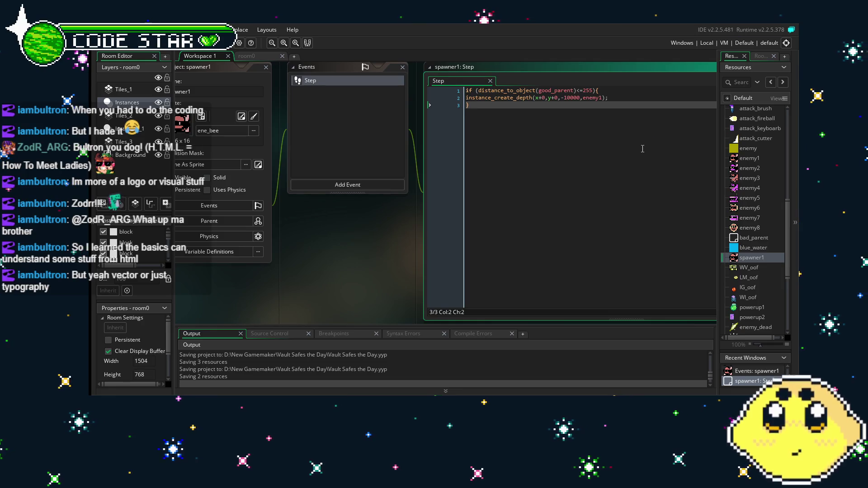
drag(627, 151, 509, 231)
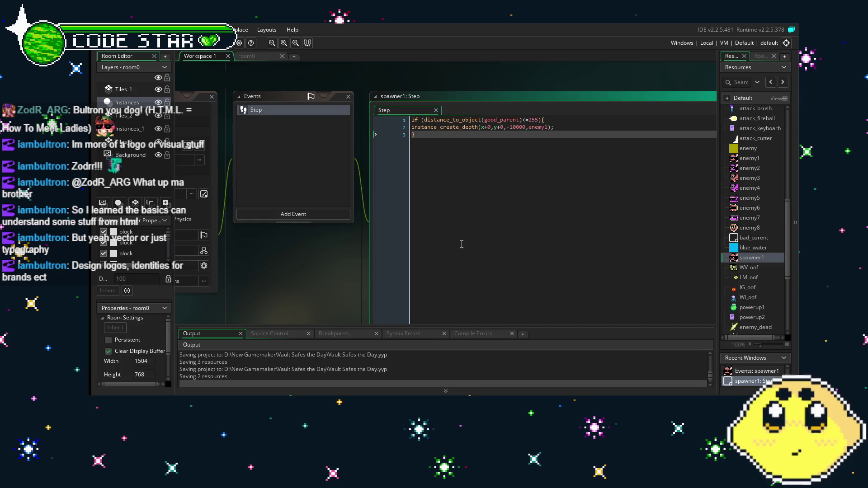
drag(461, 244, 514, 245)
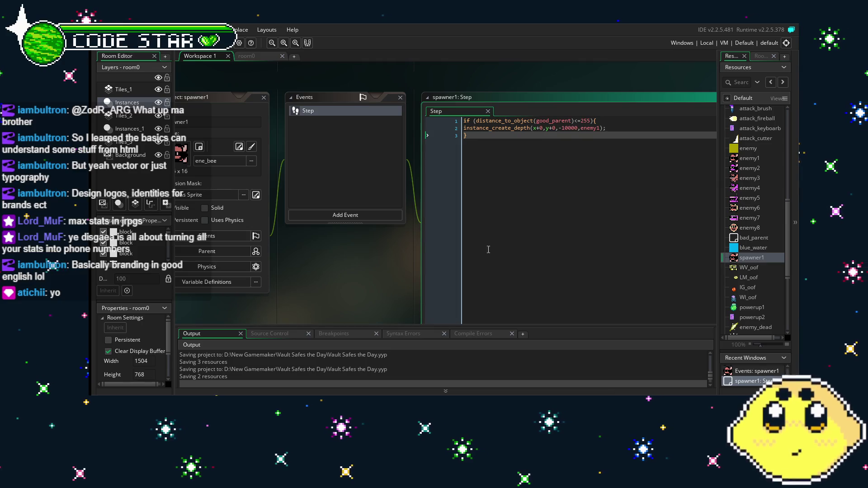
drag(518, 241, 437, 251)
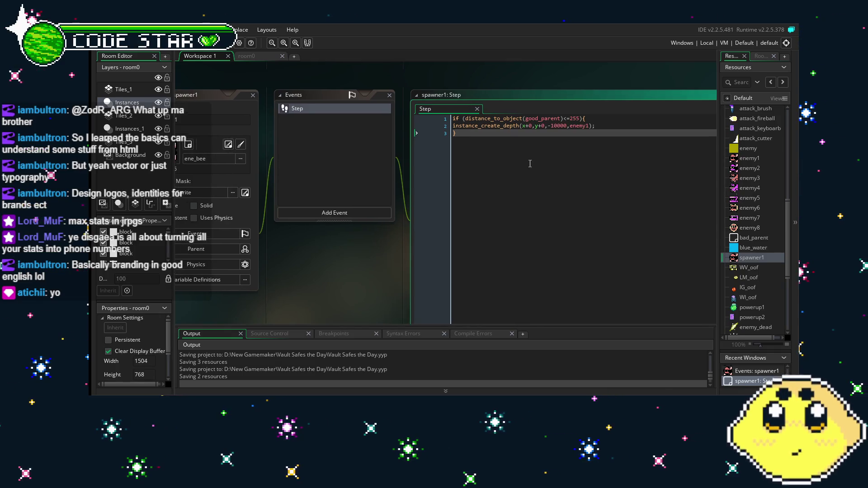
Step: Inspect the player instance in the room0 layout, then go back to spawner1's code
click(247, 56)
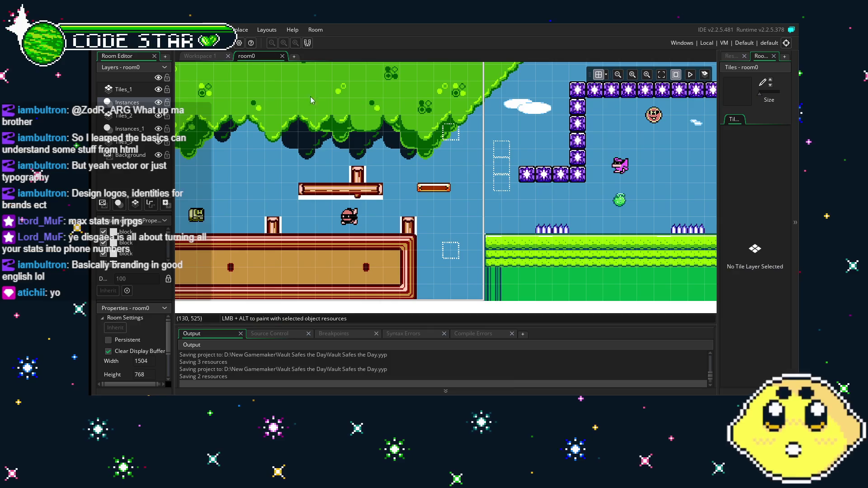
click(349, 216)
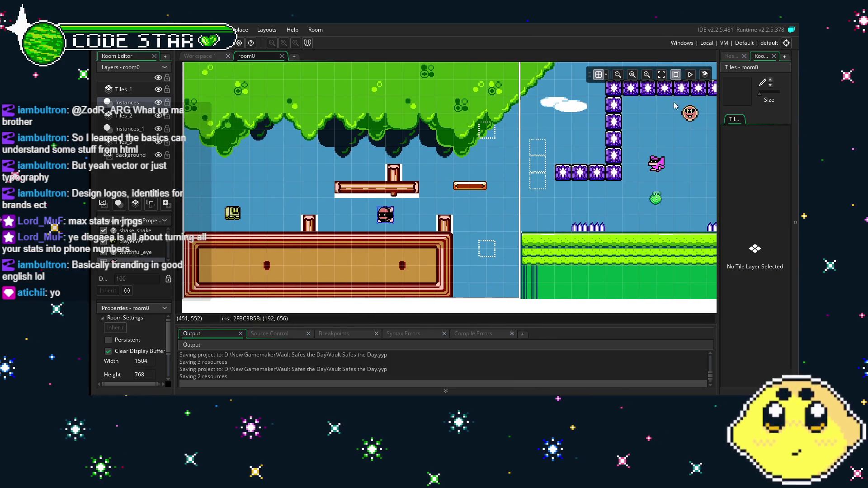
click(199, 56)
Step: Add instance_destroy(); after the enemy1 create line, remove the stray line, and save
click(586, 130)
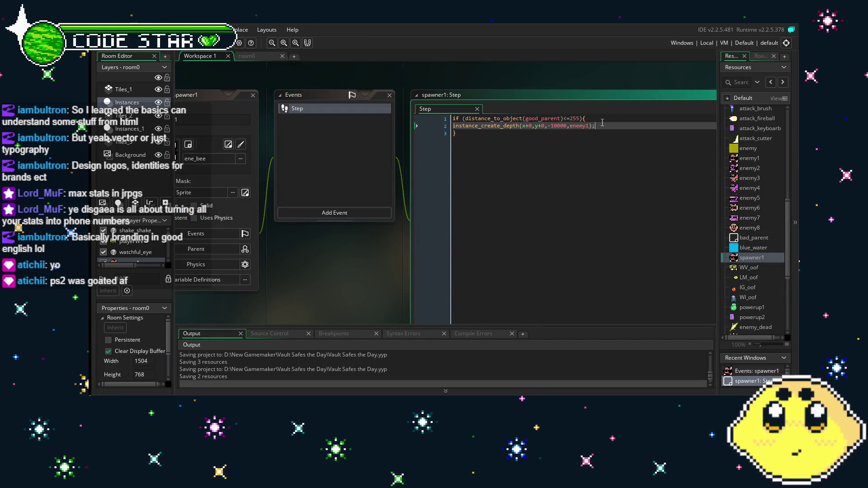
key(Return)
text(instanc)
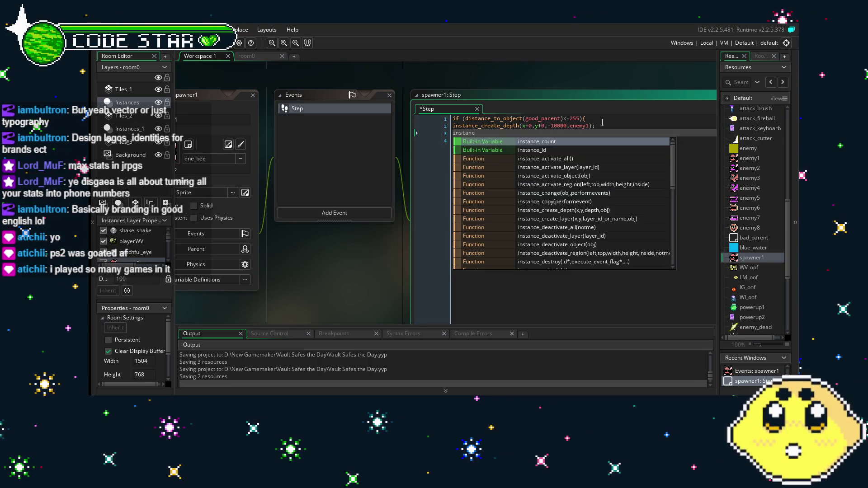
text(e_)
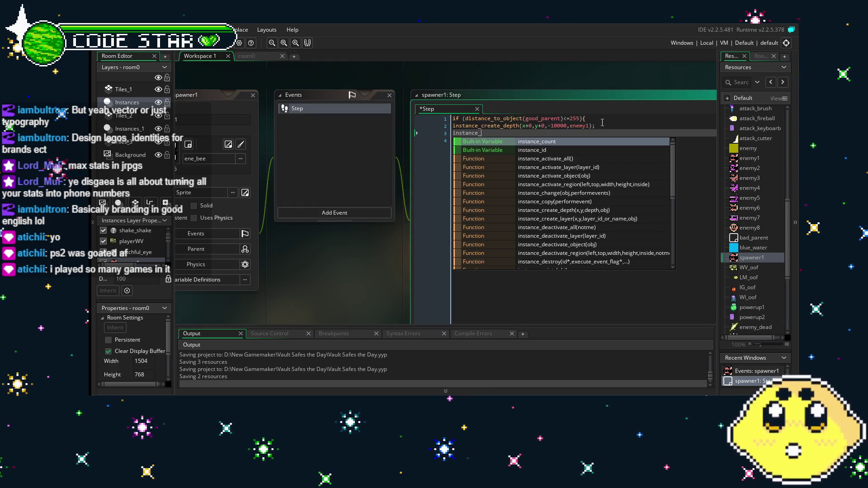
text(de)
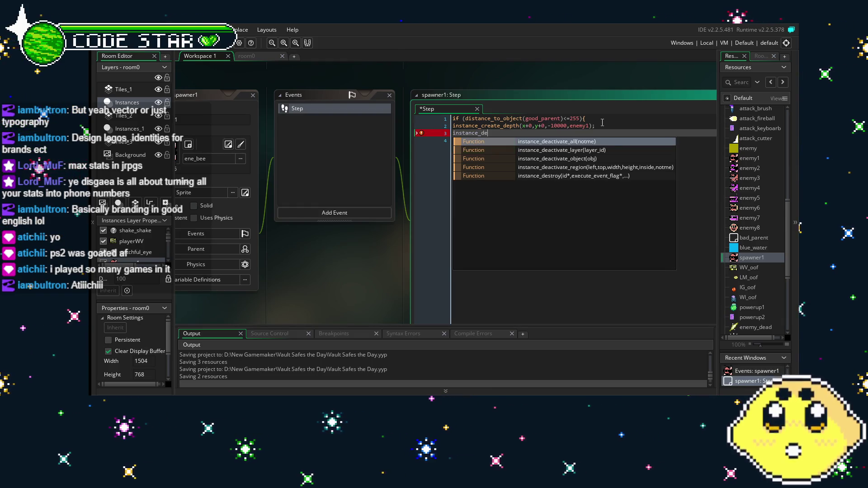
text(st)
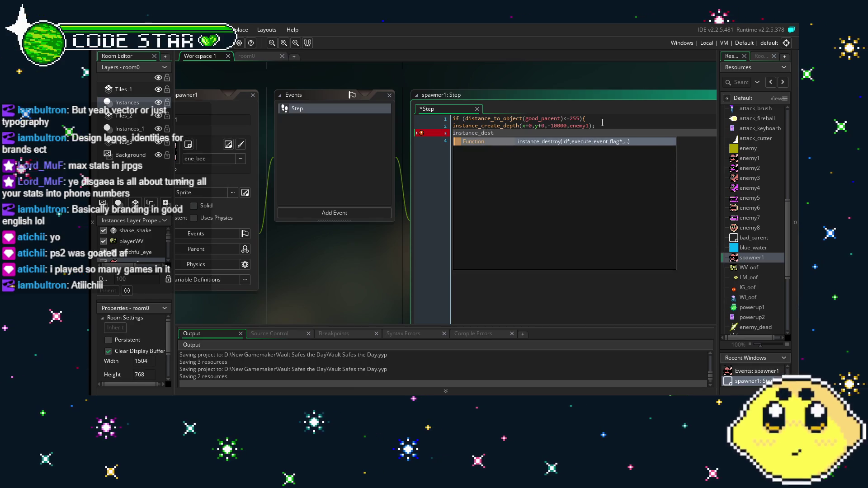
key(Return)
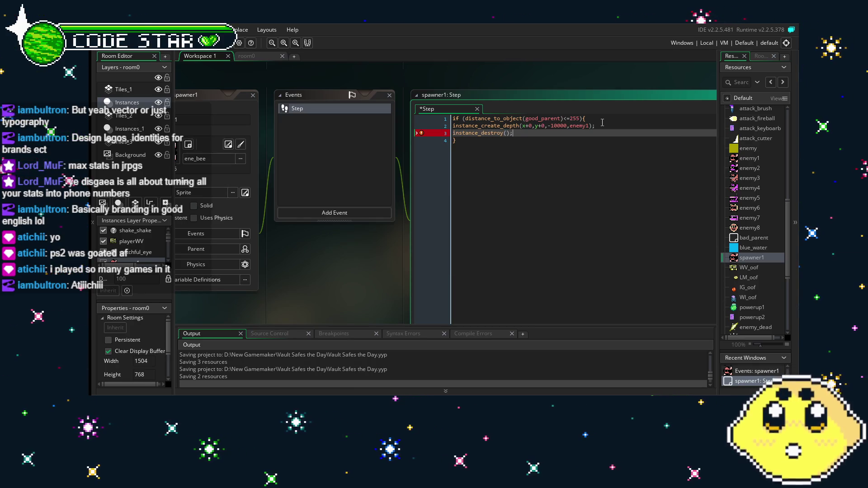
key(End)
text(;)
key(Return)
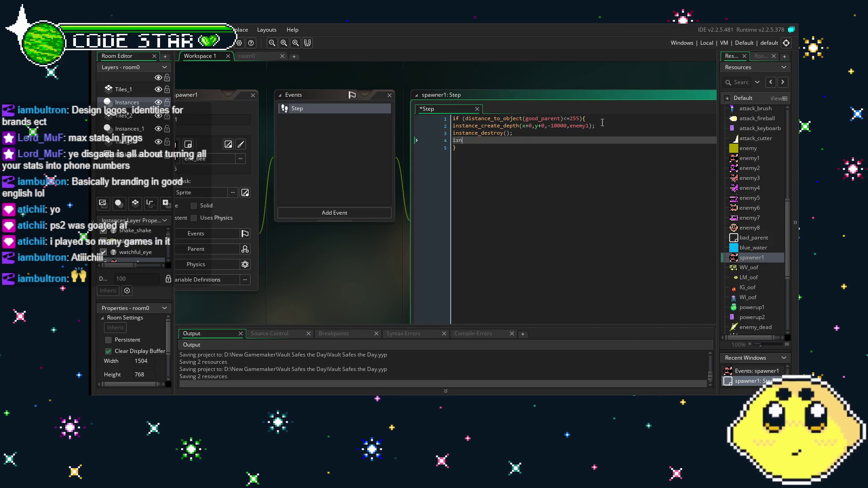
text(tance)
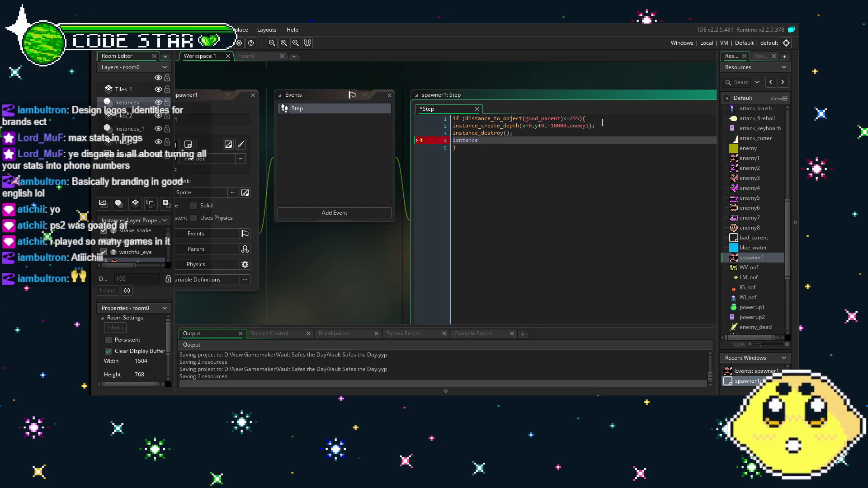
key(BackSpace)
key(BackSpace)
key(BackSpace)
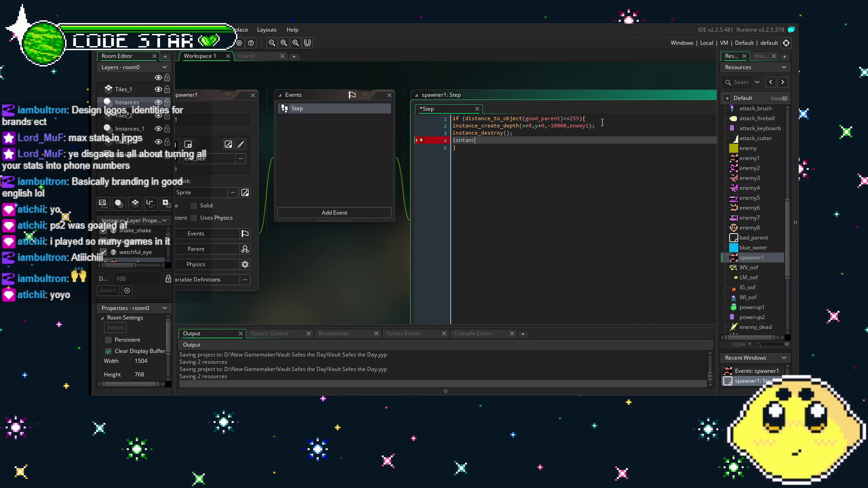
key(Delete)
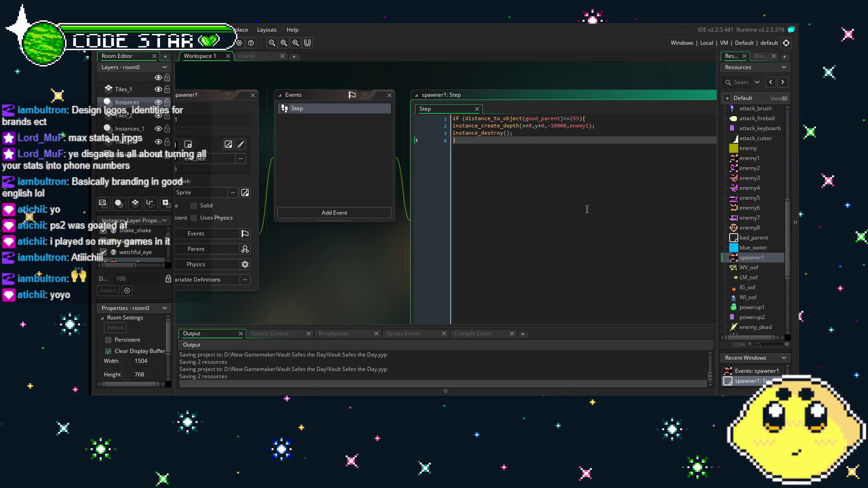
key(ctrl+s)
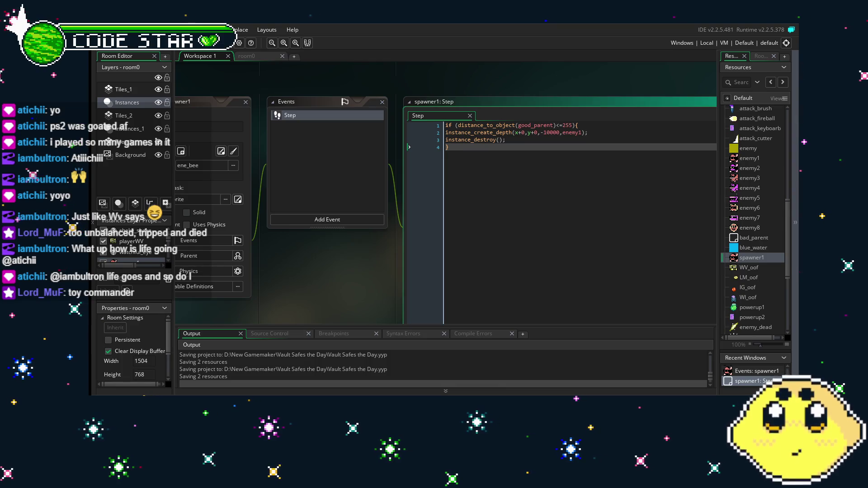
Step: Bring spawner1's full Step code into view and save the project with Ctrl+S
drag(285, 277, 314, 276)
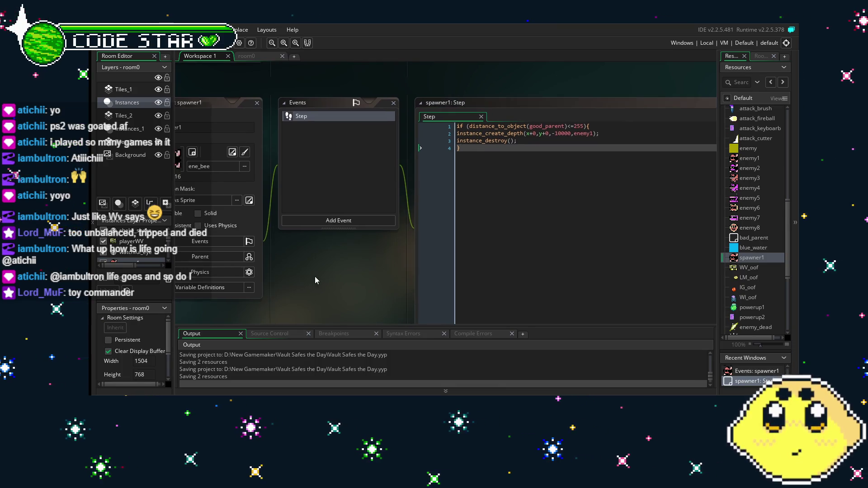
click(591, 149)
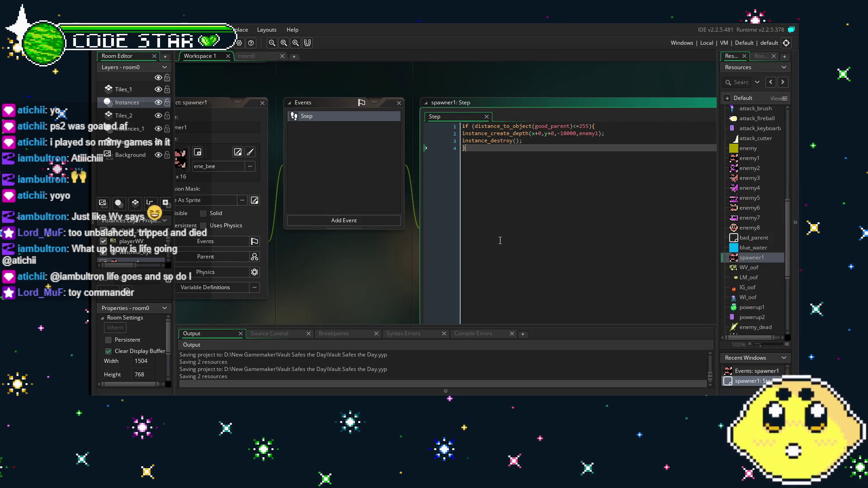
key(ctrl+s)
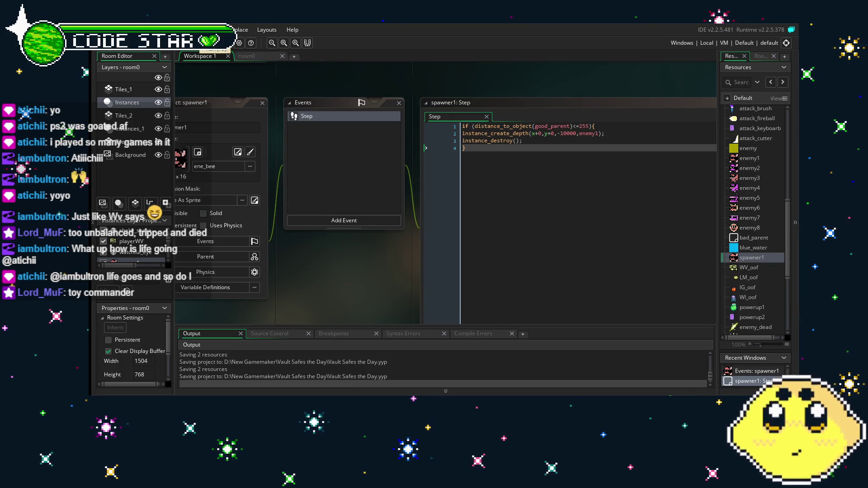
Step: In room0, delete the enemy above the wooden platform and place a spawner1 there
click(246, 56)
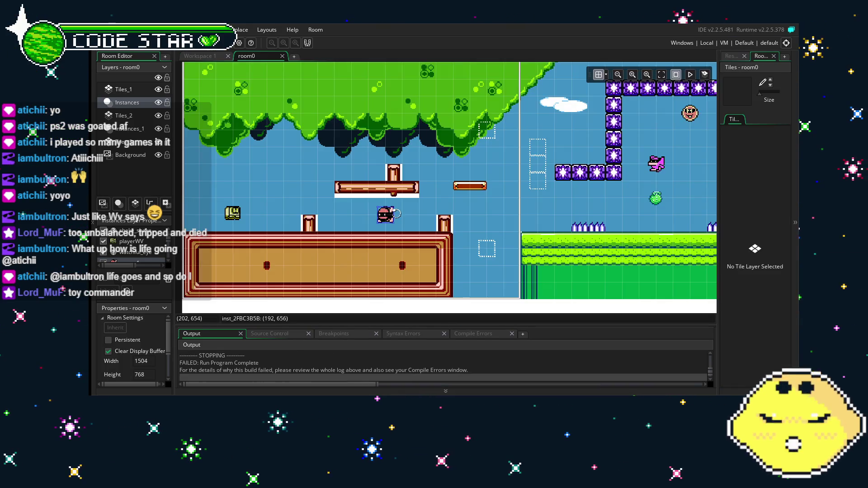
key(Delete)
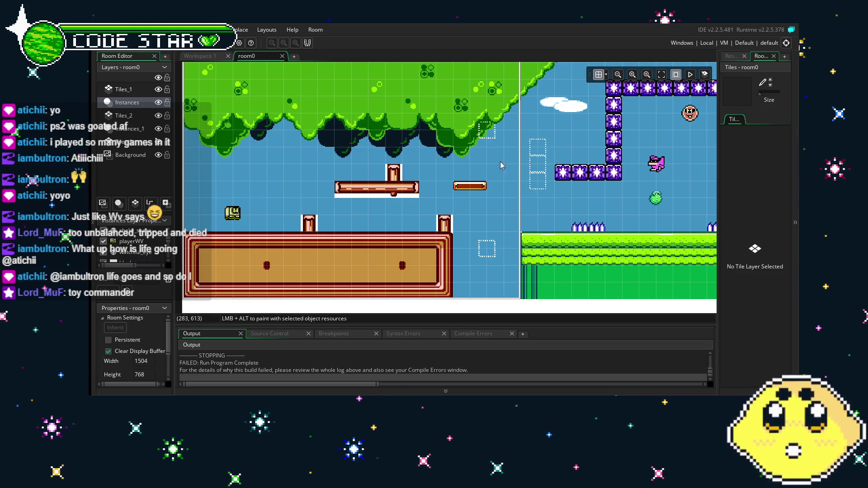
click(731, 56)
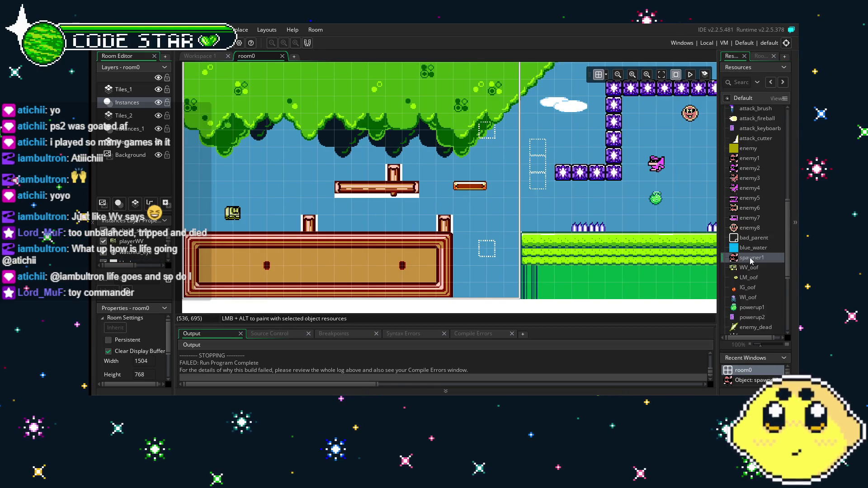
drag(755, 222, 385, 215)
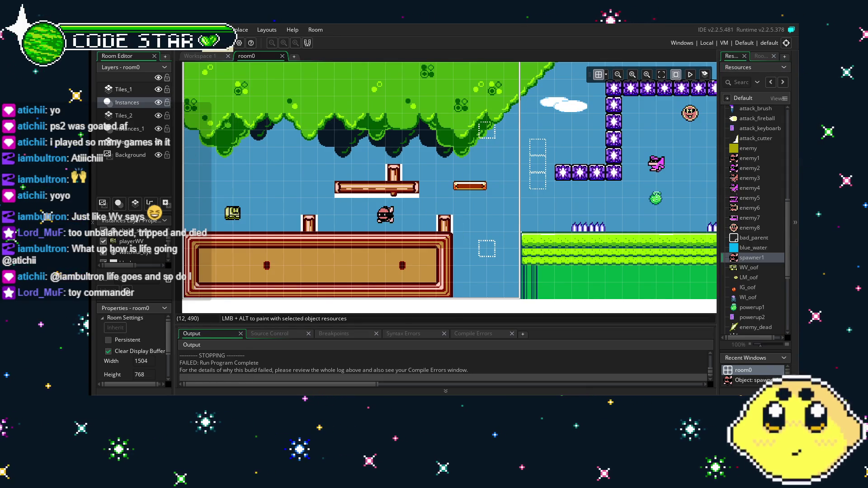
Step: Run the game with F5 to test the spawner, then close it
key(F5)
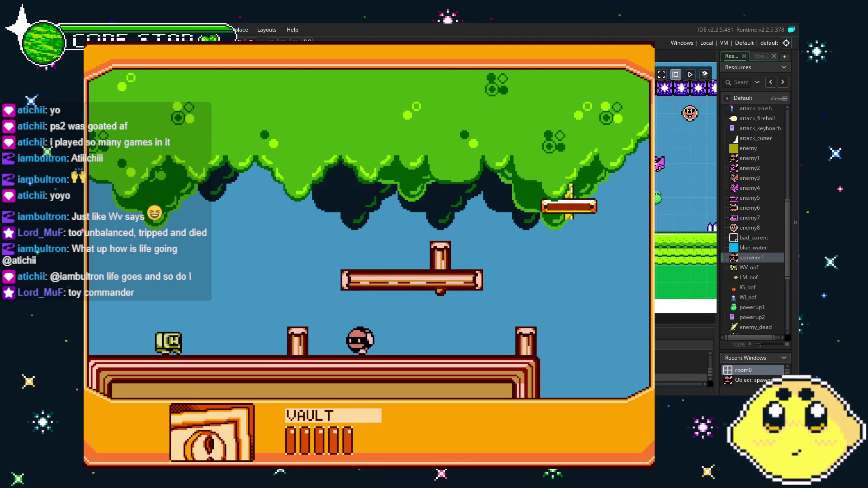
key(Escape)
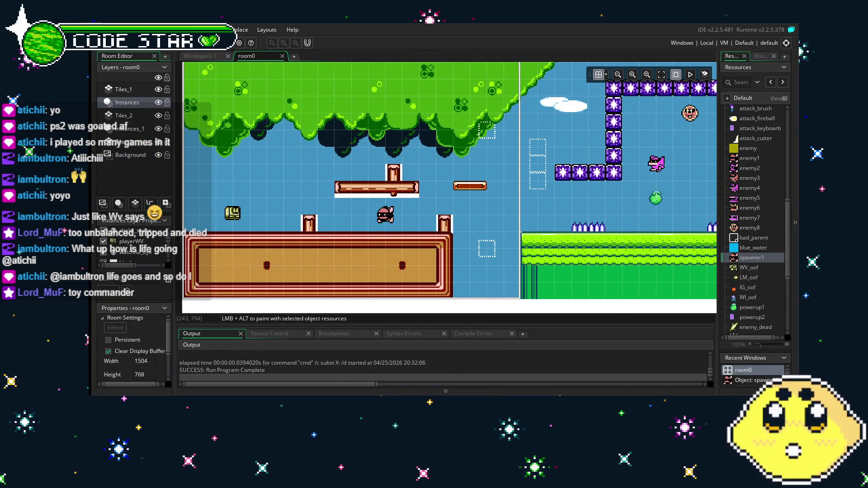
scroll(472, 220, right, 8)
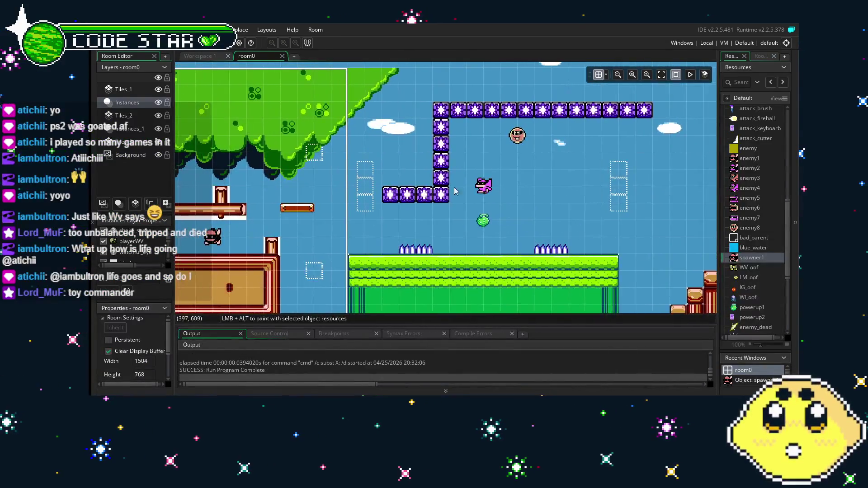
Step: Duplicate spawner1 as spawner2 and give it the ene_dum sprite
right_click(750, 262)
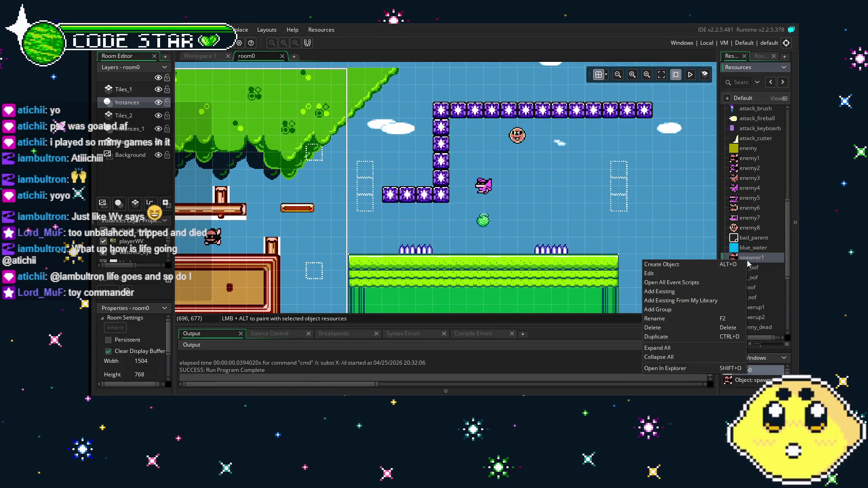
click(685, 337)
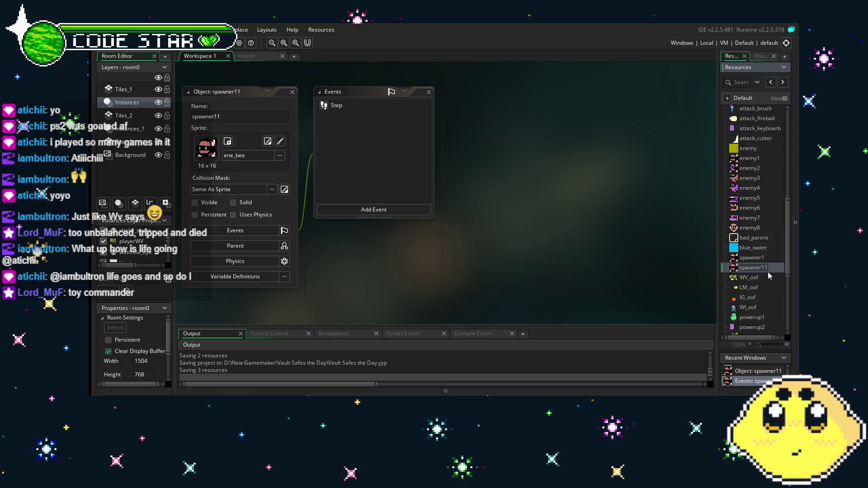
key(BackSpace)
key(BackSpace)
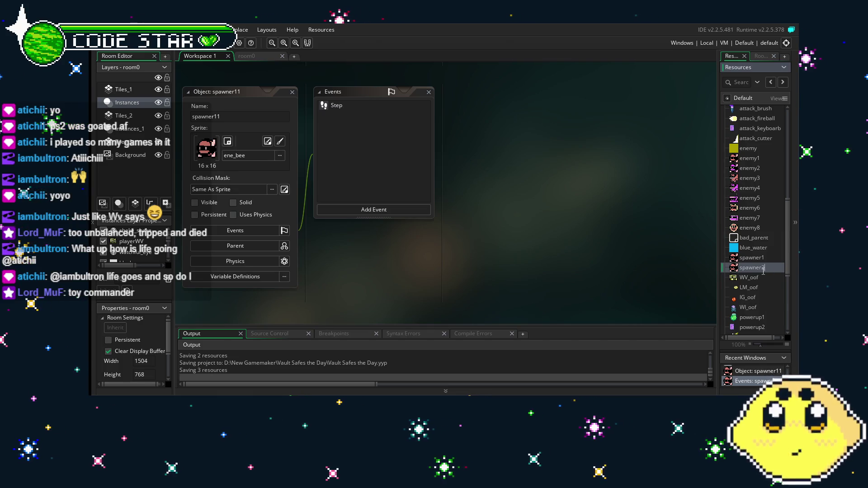
text(2)
key(Return)
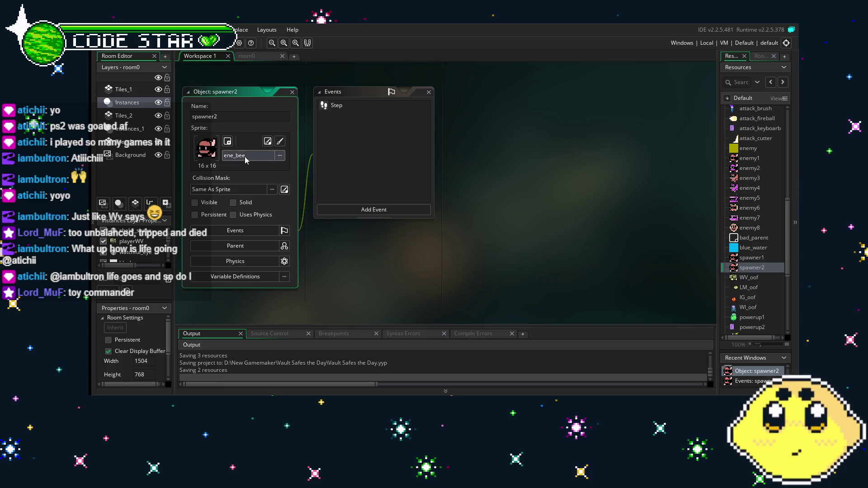
click(238, 156)
scroll(344, 217, down, 10)
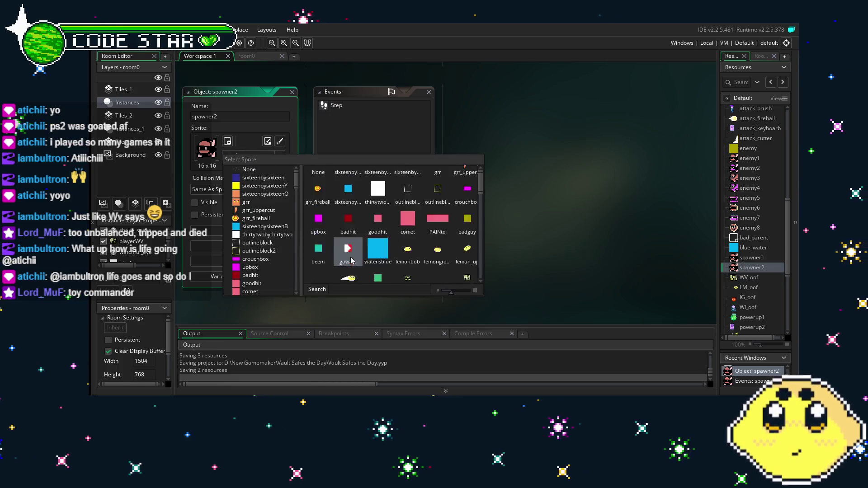
scroll(351, 260, down, 2)
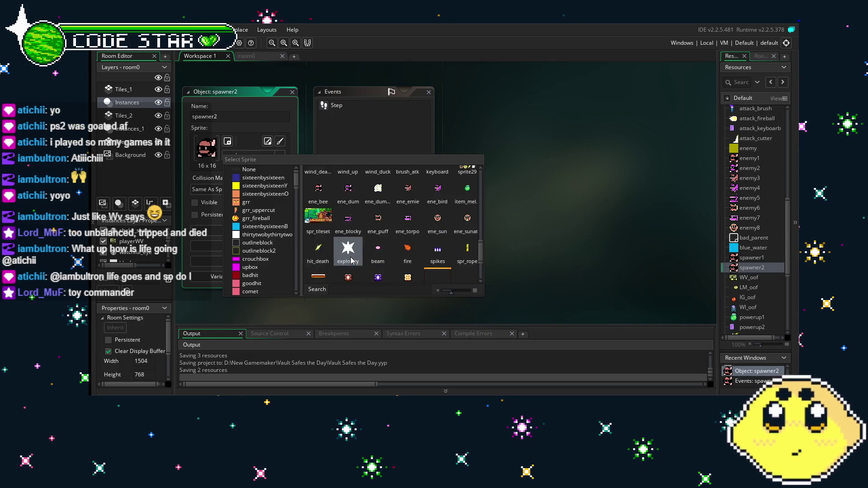
click(347, 209)
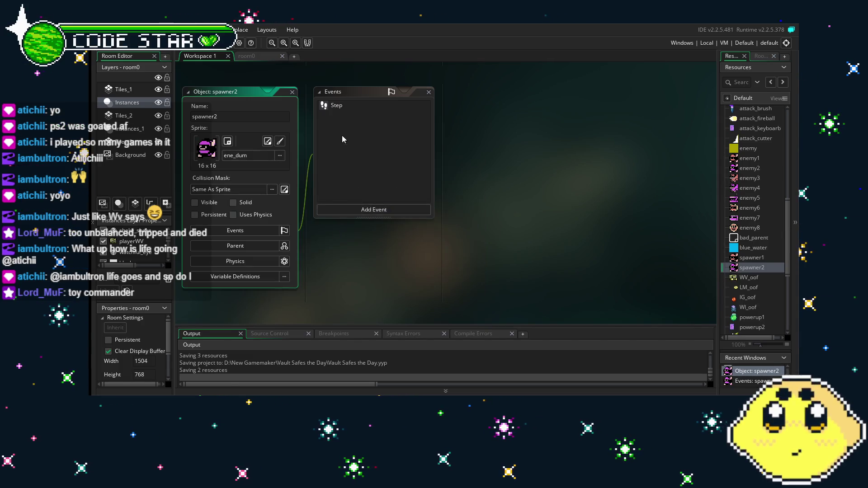
Step: Change spawner2's Step code to create enemy2 instead of enemy1
double_click(342, 106)
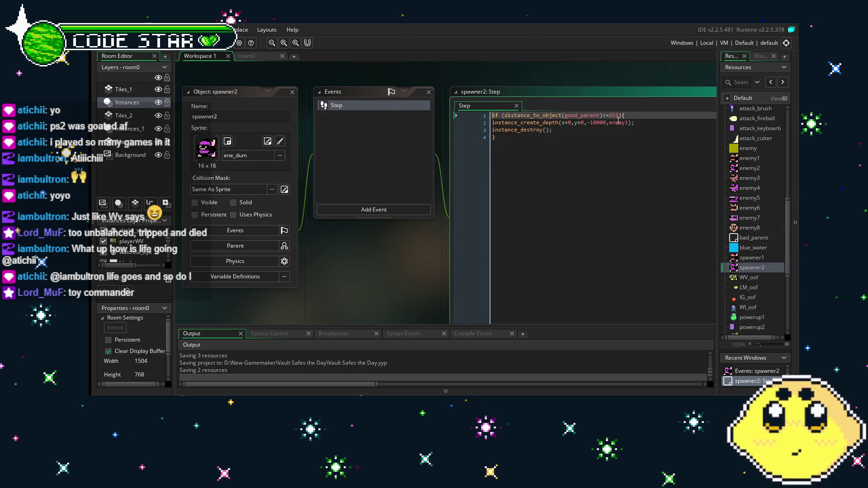
click(632, 123)
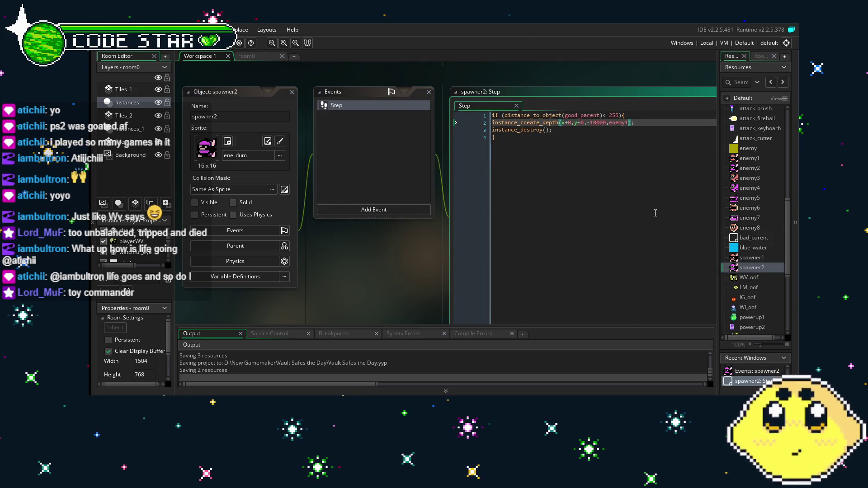
key(BackSpace)
text(2)
click(593, 221)
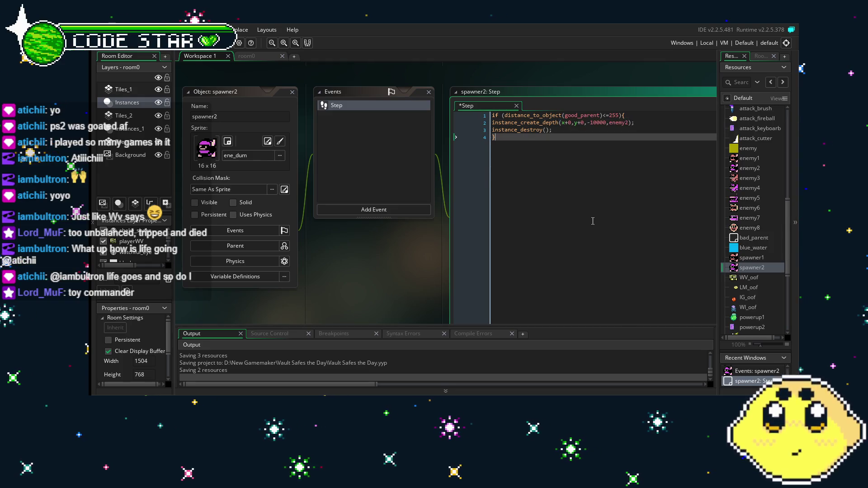
right_click(750, 178)
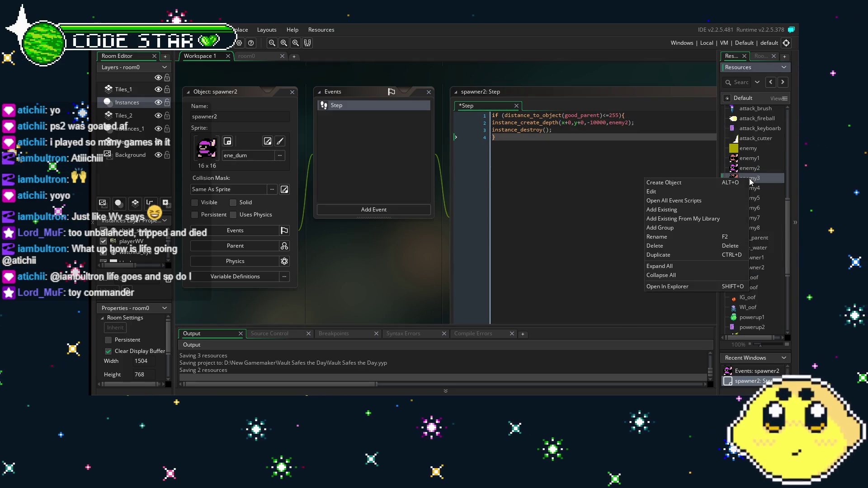
click(676, 255)
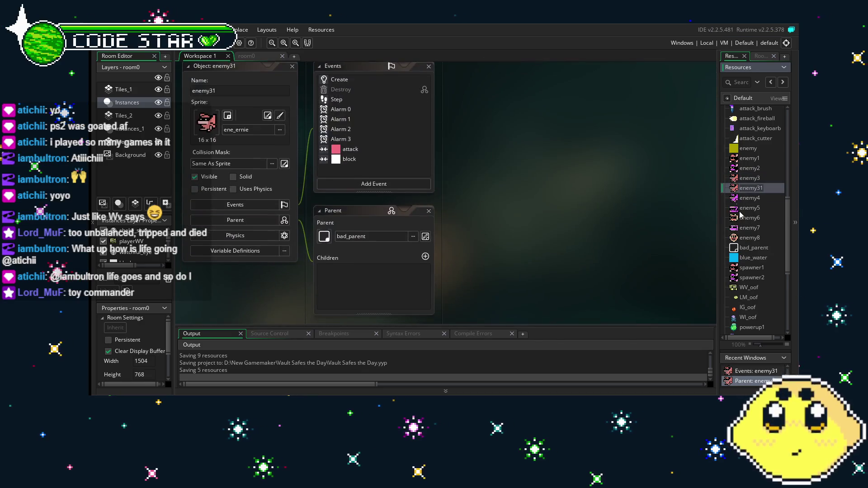
click(751, 189)
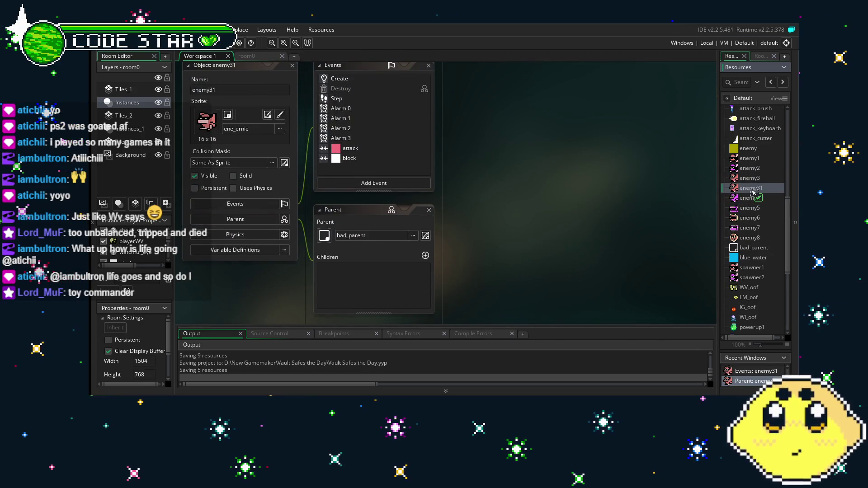
drag(752, 192, 759, 184)
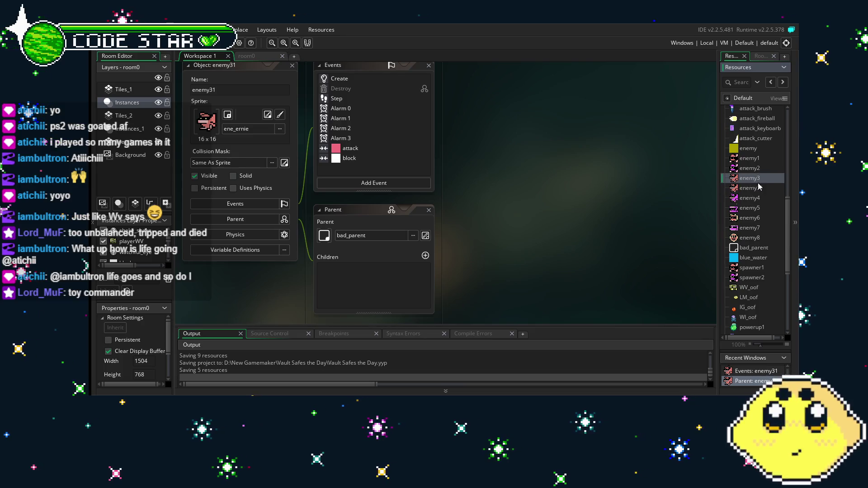
click(759, 187)
key(Delete)
key(Return)
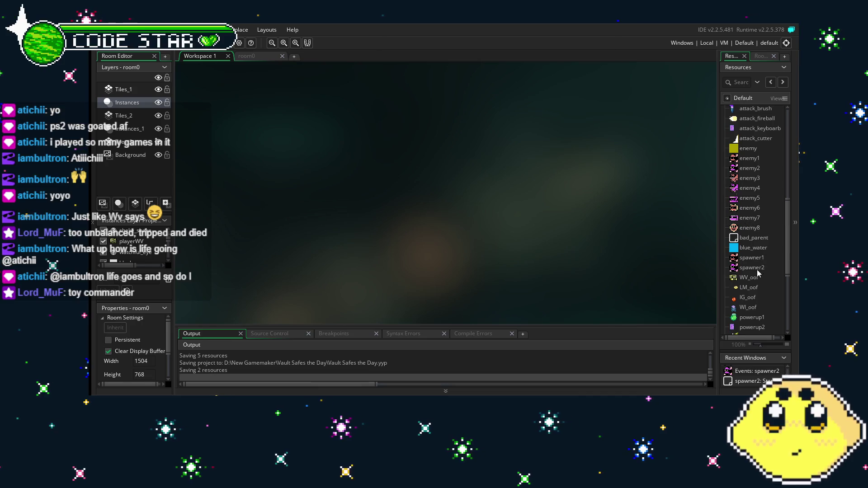
double_click(758, 270)
right_click(757, 270)
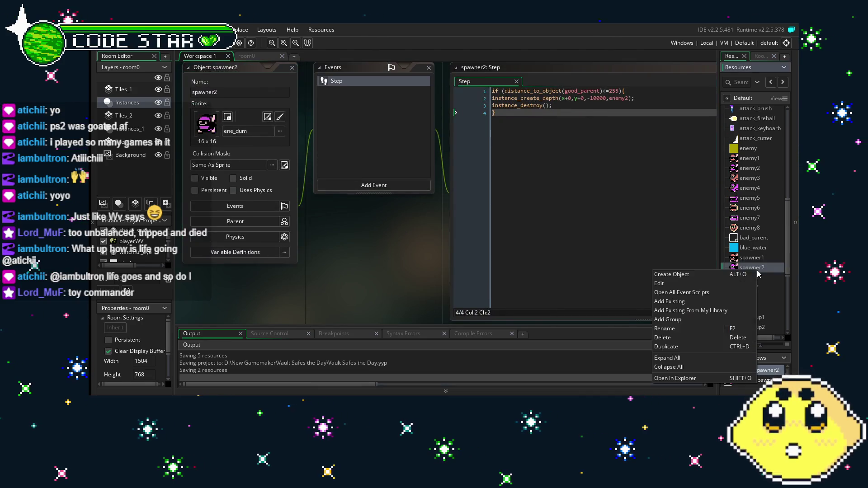
Step: Duplicate spawner2 as spawner3 and give it the ene_ernie sprite
click(666, 347)
text(spawner3)
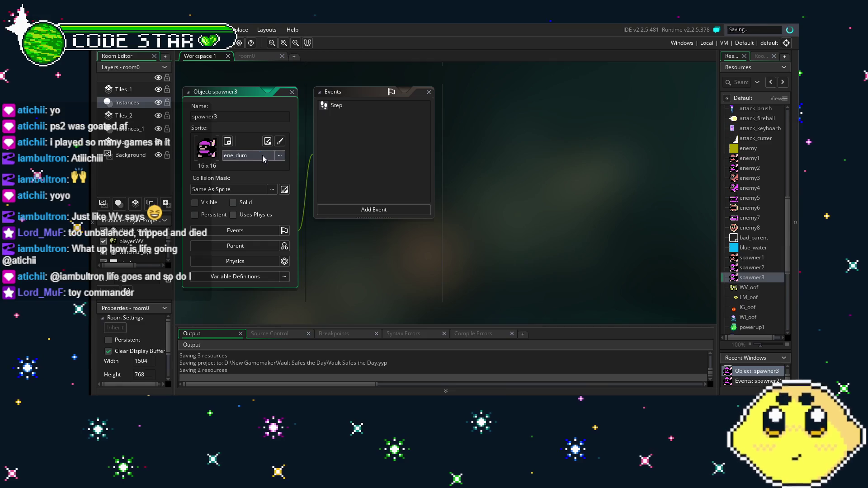
click(263, 155)
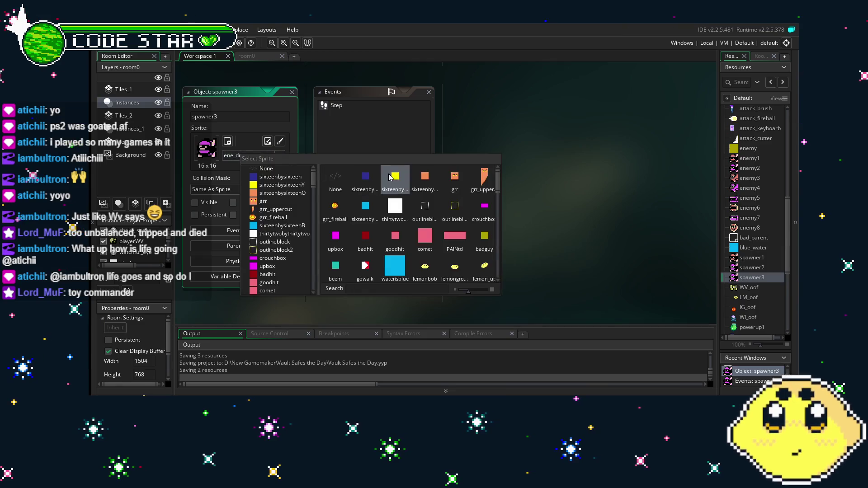
scroll(395, 198, down, 5)
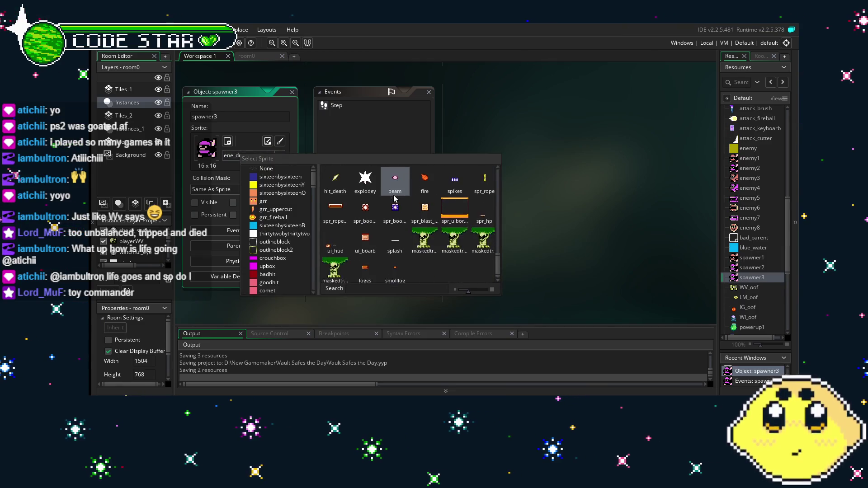
scroll(376, 221, up, 4)
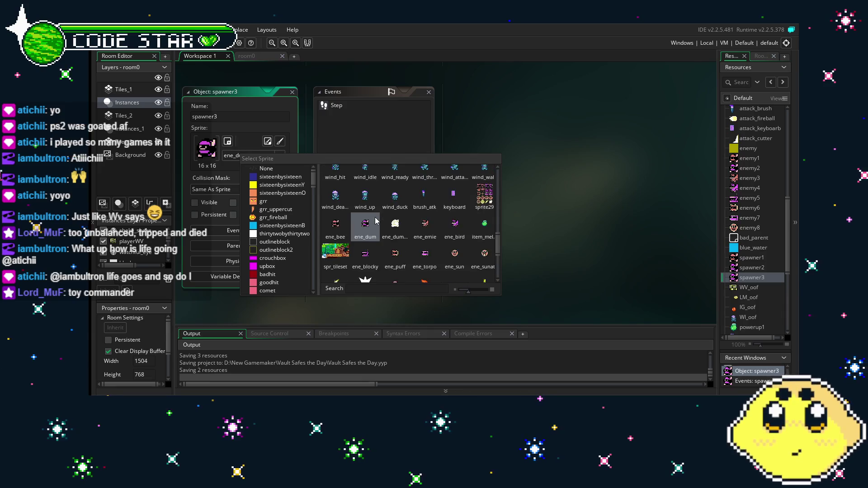
click(428, 232)
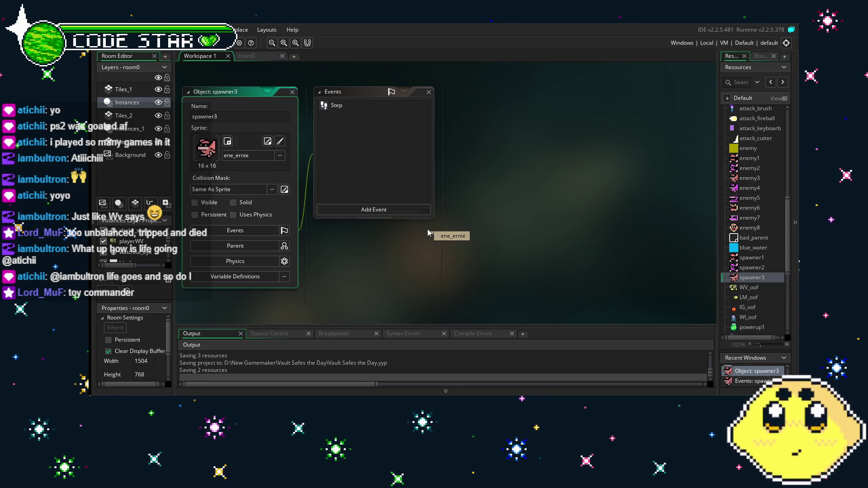
click(524, 261)
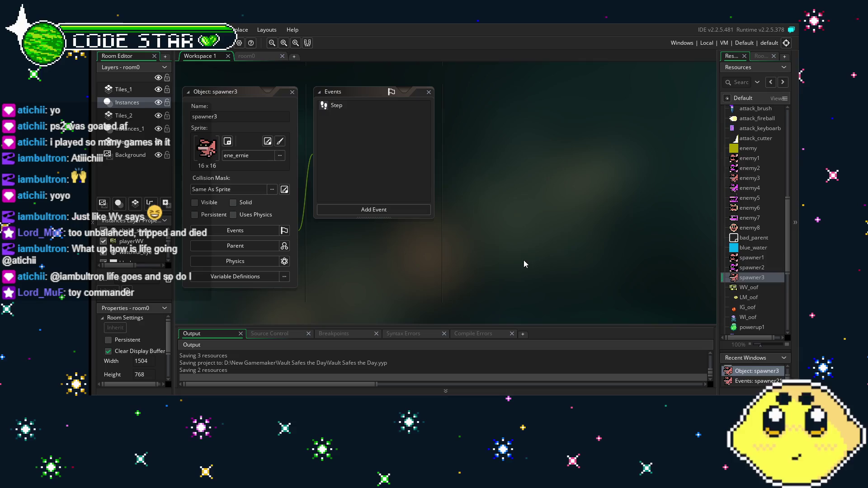
Step: Change spawner3's Step code to create enemy3, then duplicate spawner3 as spawner31
right_click(744, 278)
double_click(337, 105)
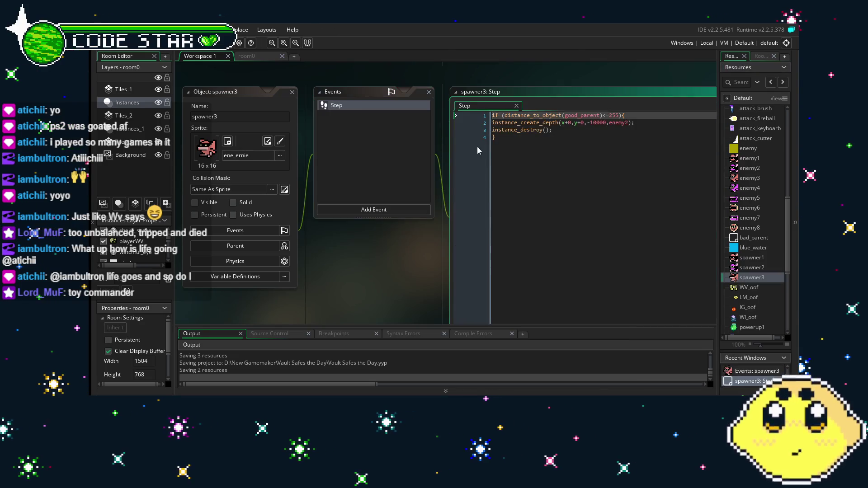
click(627, 123)
key(BackSpace)
text(2)
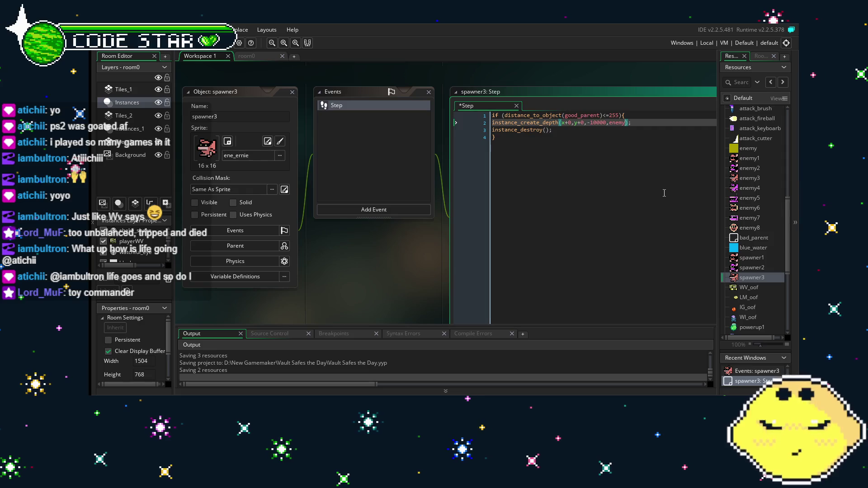
text(3)
click(535, 229)
right_click(757, 289)
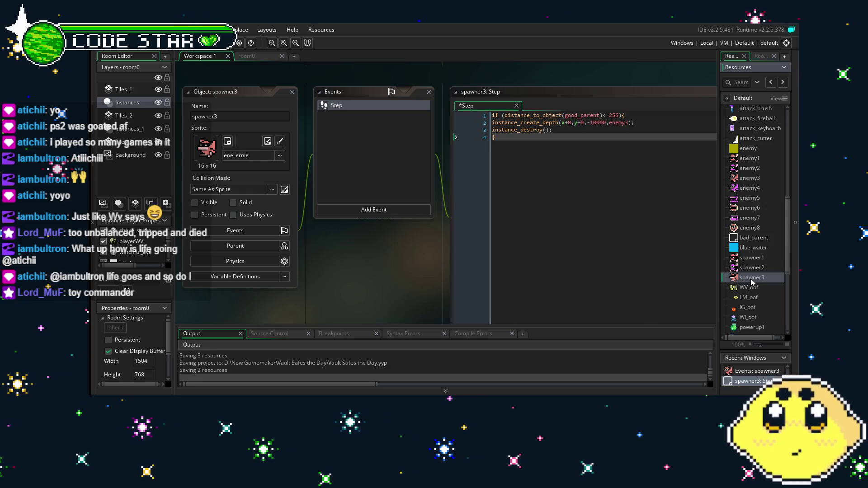
click(679, 354)
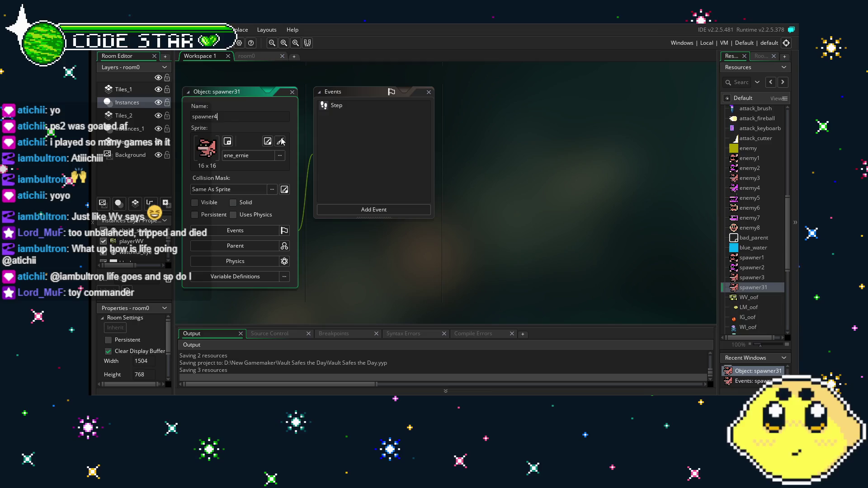
Step: Edit line 2 of spawner4's Step code so it creates enemy4 instead of enemy3
double_click(339, 106)
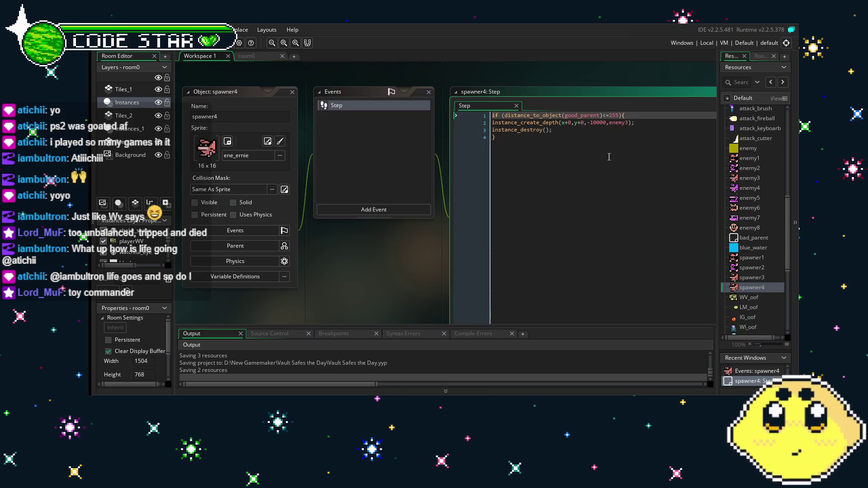
click(609, 157)
click(585, 125)
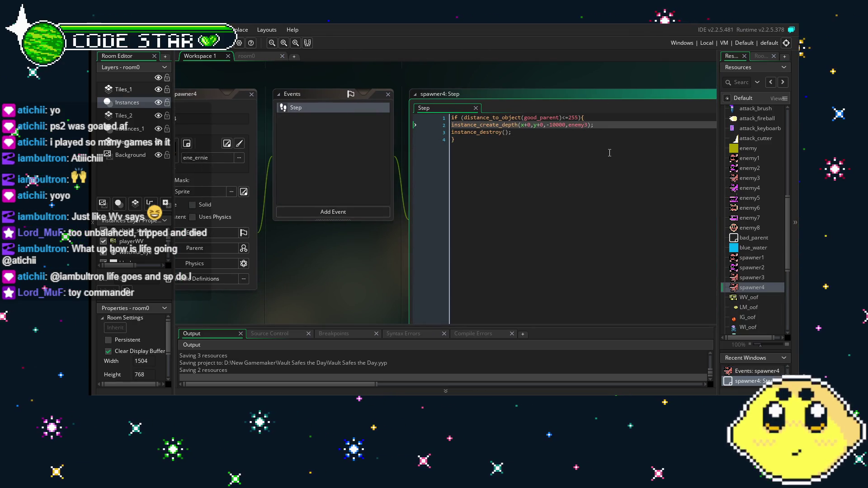
key(Down)
key(Up)
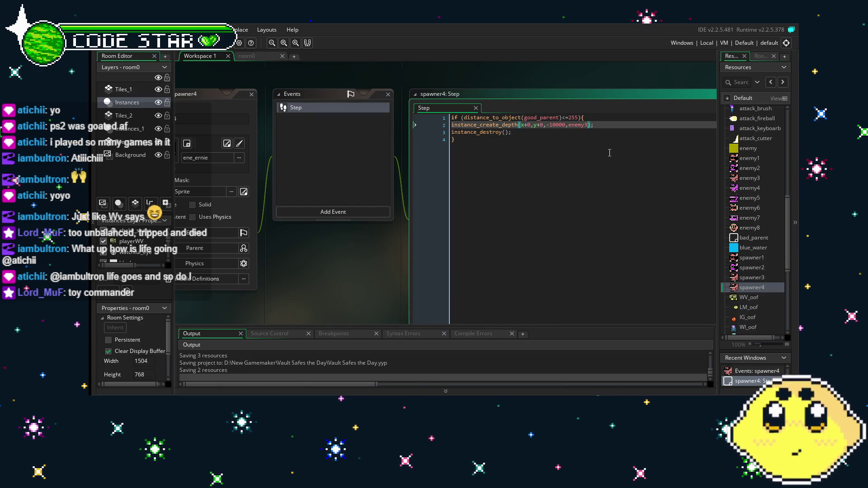
key(Down)
key(Down)
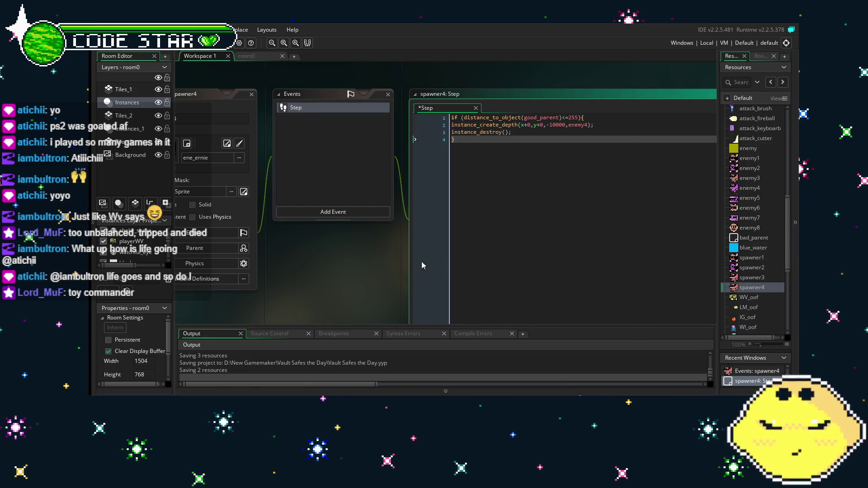
Step: Duplicate spawner4 into a new spawner41 object
right_click(760, 292)
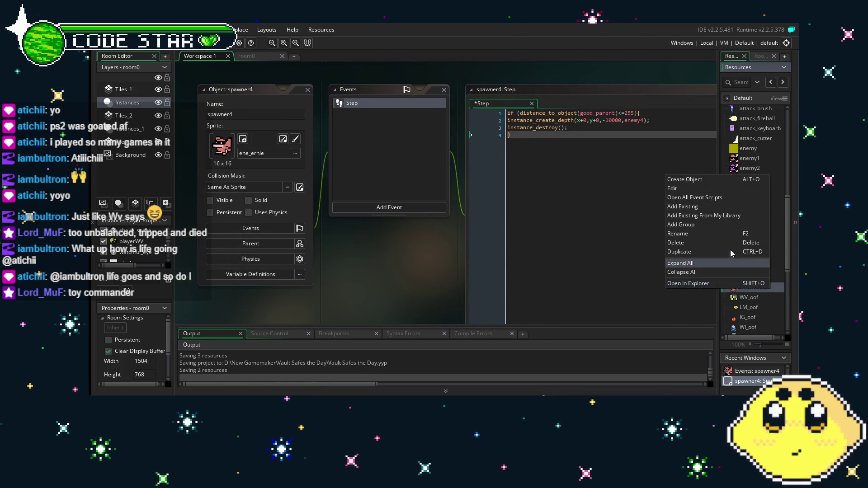
click(713, 253)
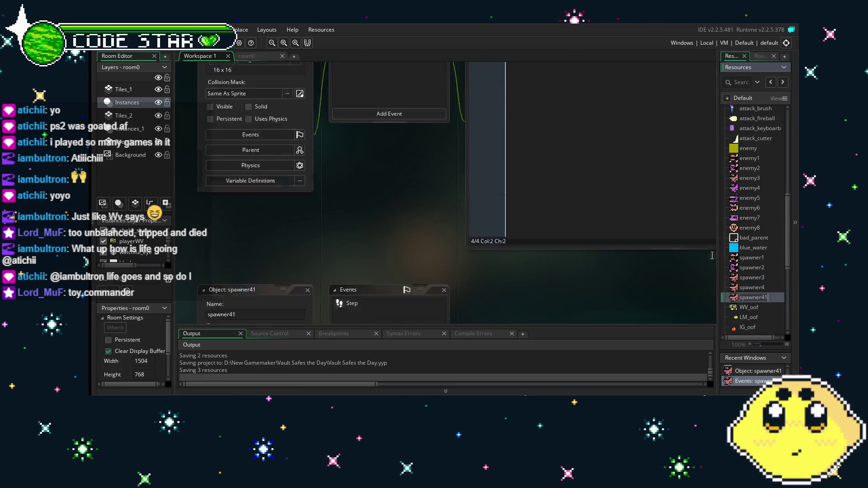
click(290, 158)
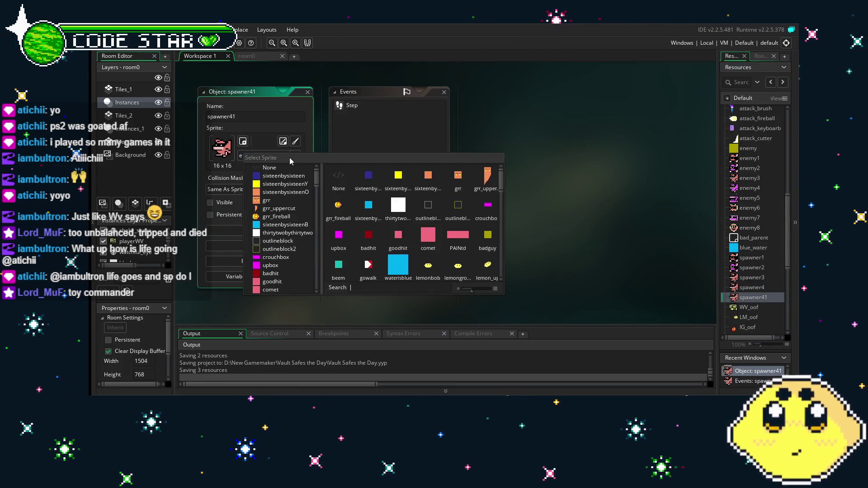
scroll(426, 232, down, 10)
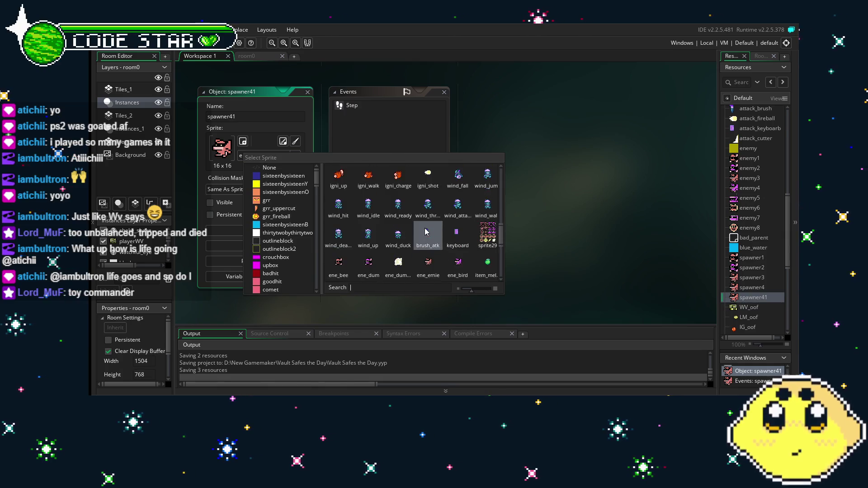
scroll(425, 232, down, 2)
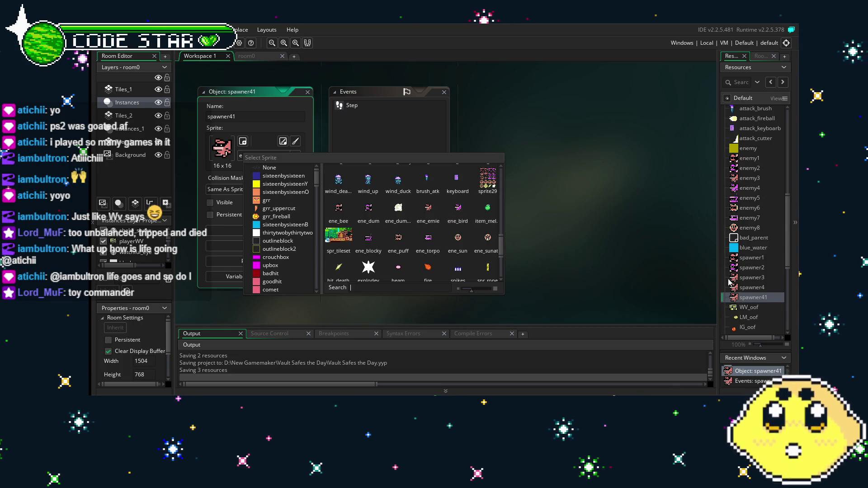
click(450, 218)
Step: Set spawner4's sprite to ene_bird
double_click(752, 287)
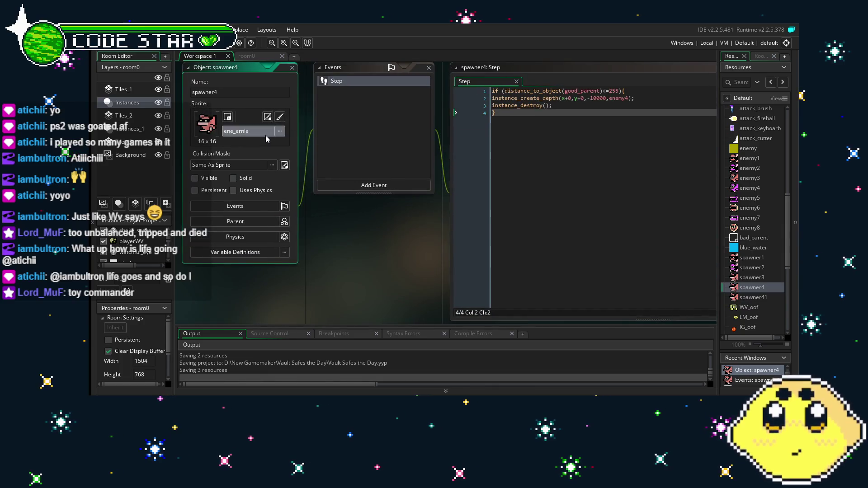
click(253, 131)
scroll(457, 212, down, 5)
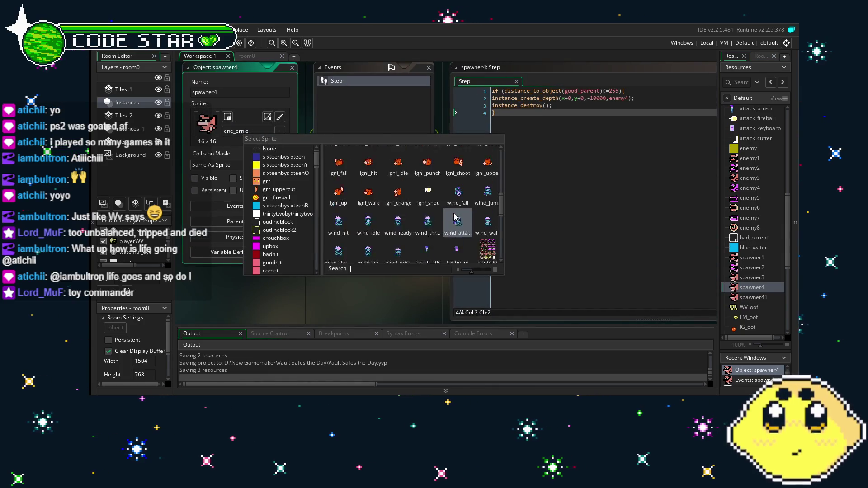
click(459, 203)
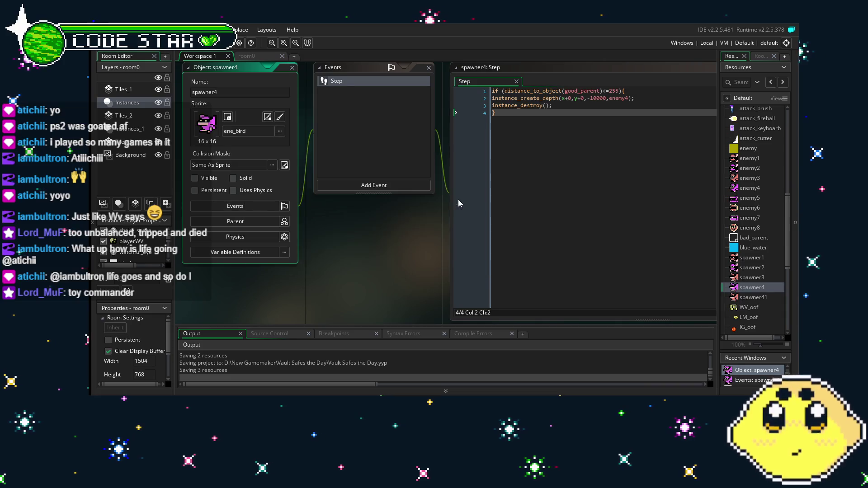
Step: Give spawner41 the ene_blocky sprite and rename it spawner5
double_click(749, 300)
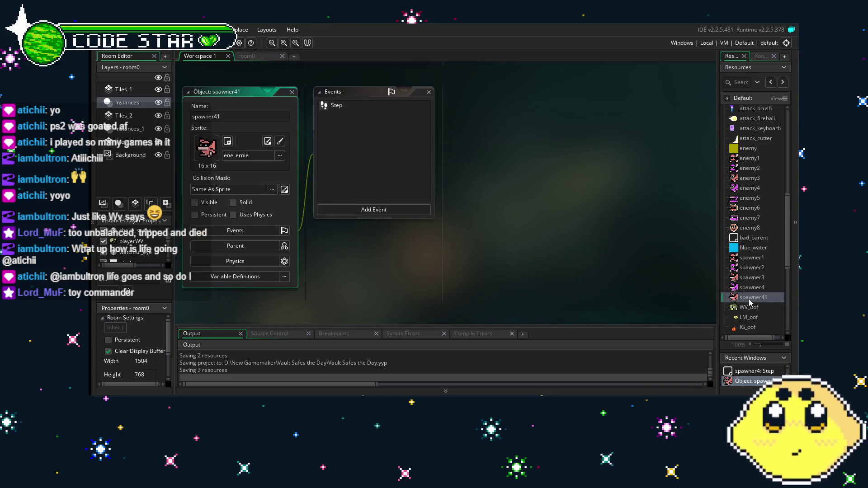
click(260, 156)
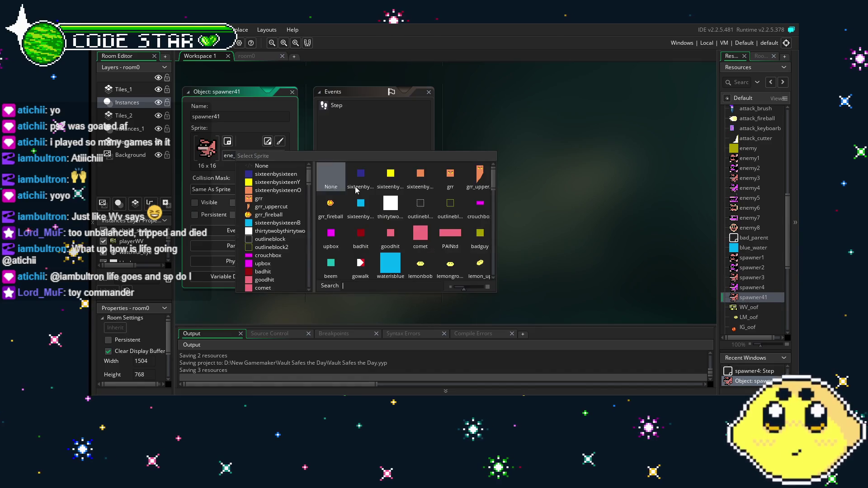
scroll(370, 211, down, 10)
scroll(370, 211, down, 3)
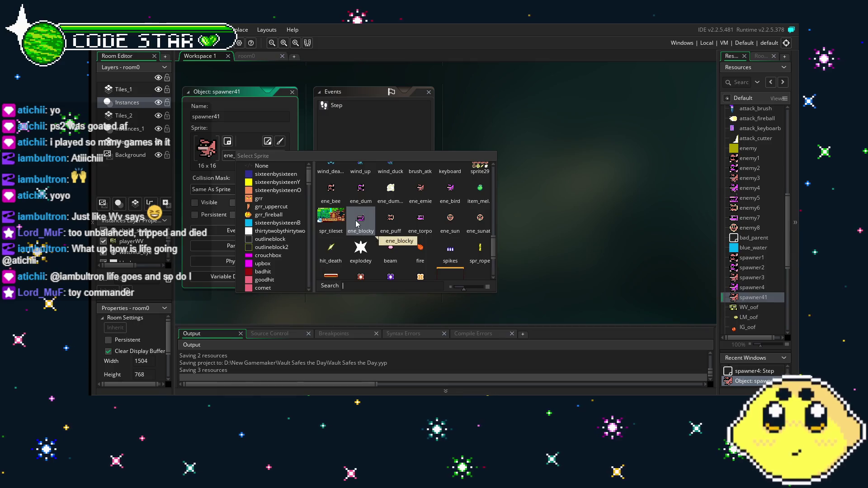
click(357, 224)
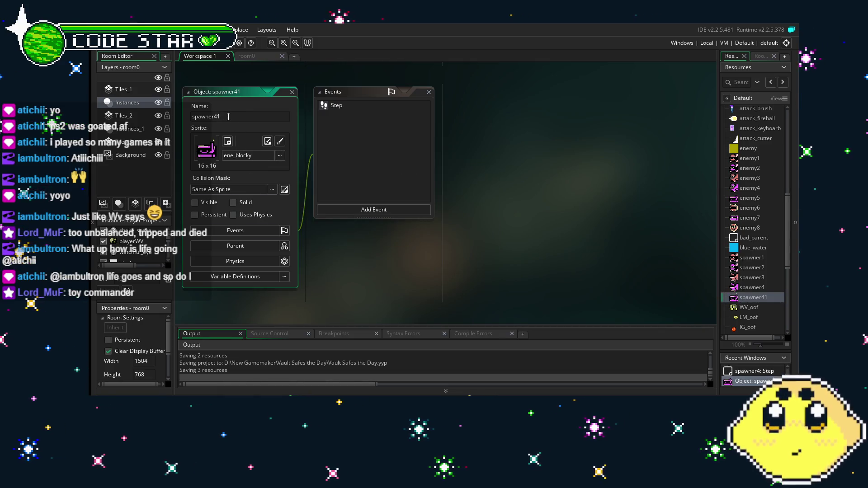
key(Return)
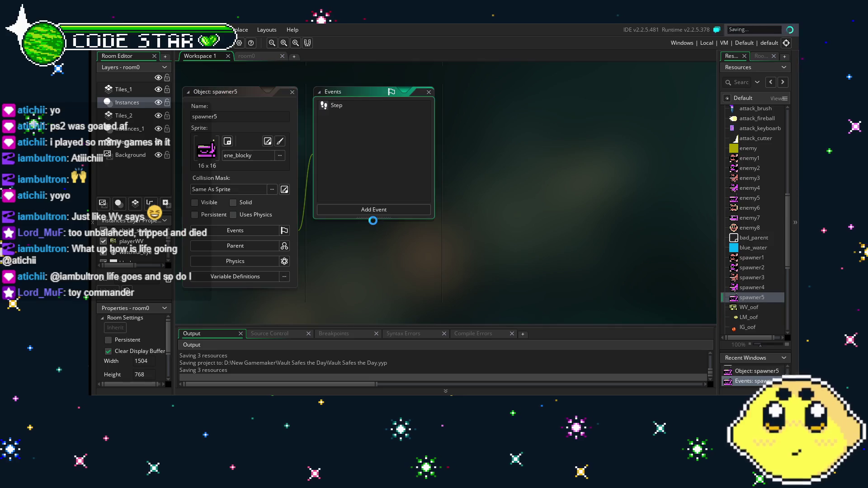
Step: Change spawner5's Step code to create enemy5 instead of enemy4
double_click(336, 105)
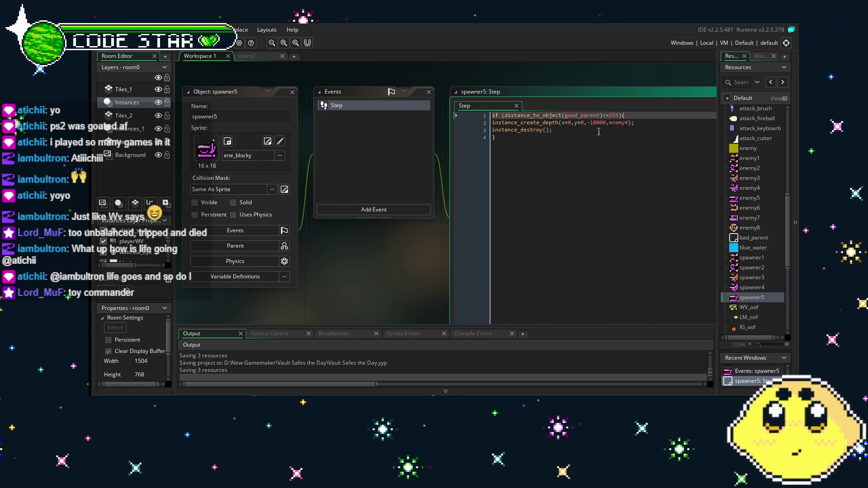
click(628, 123)
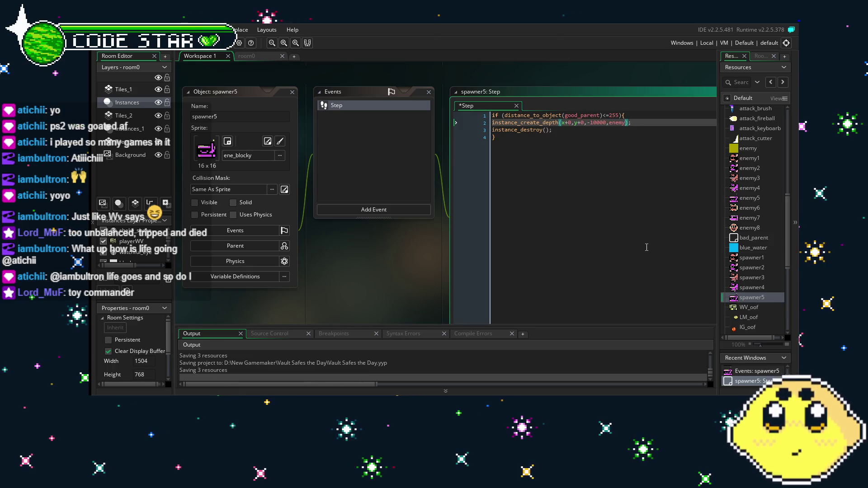
text(5)
click(550, 241)
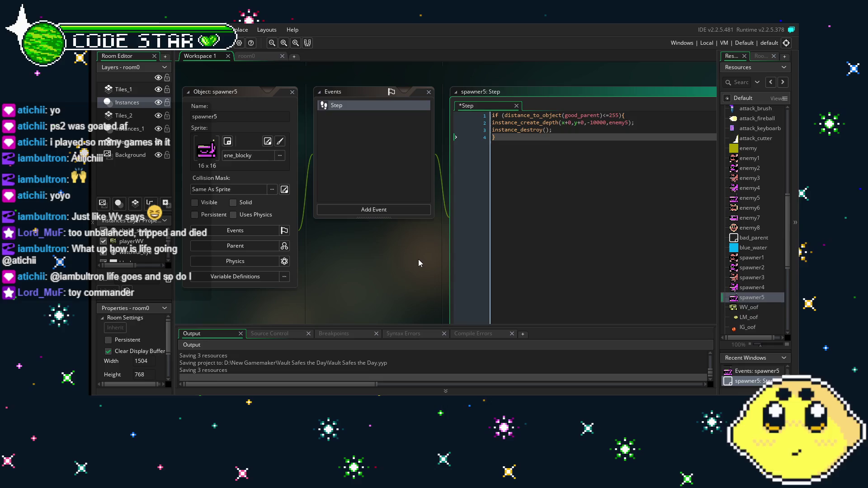
drag(419, 259, 475, 260)
right_click(753, 299)
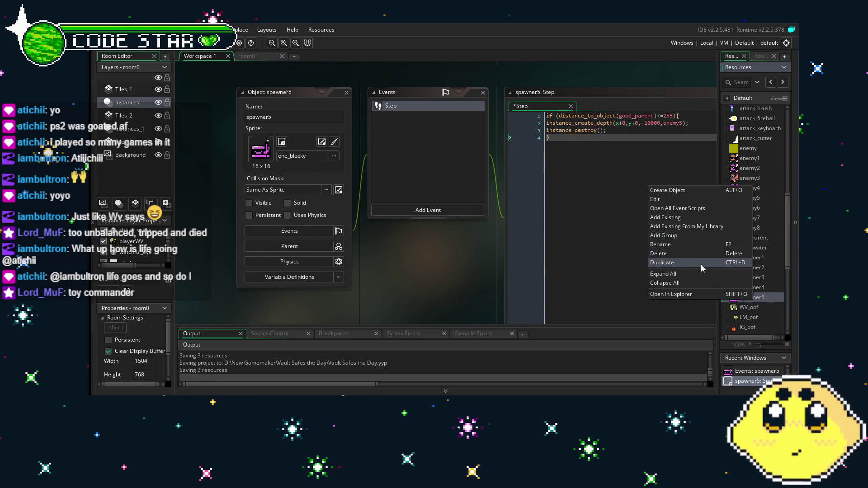
Step: Duplicate spawner5 and name the copy spawner6
click(701, 264)
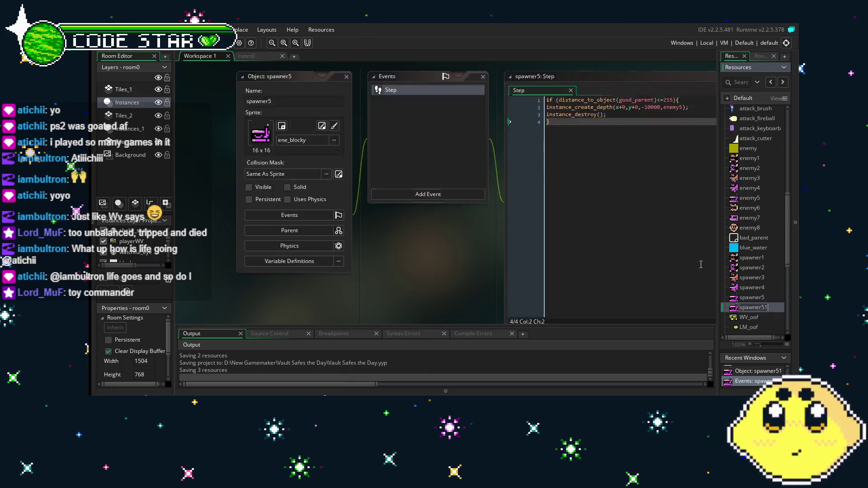
click(279, 115)
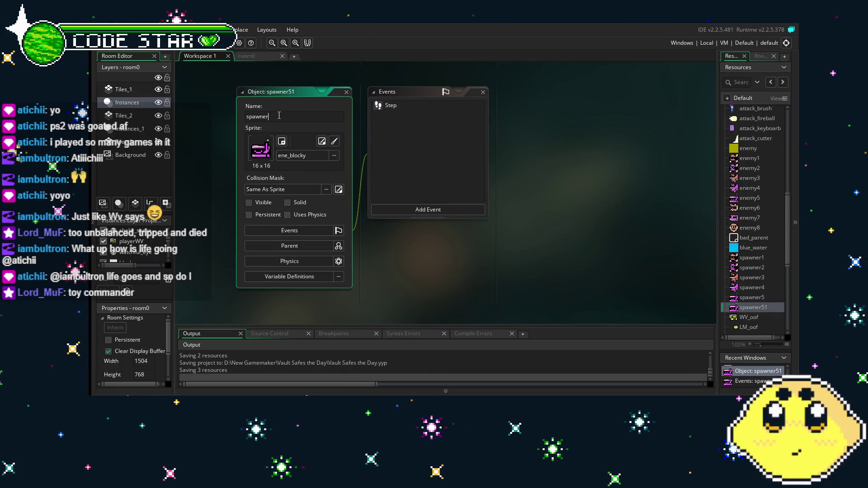
text(6)
key(Return)
Step: Change spawner6's Step code to create enemy6 instead of enemy5
double_click(389, 106)
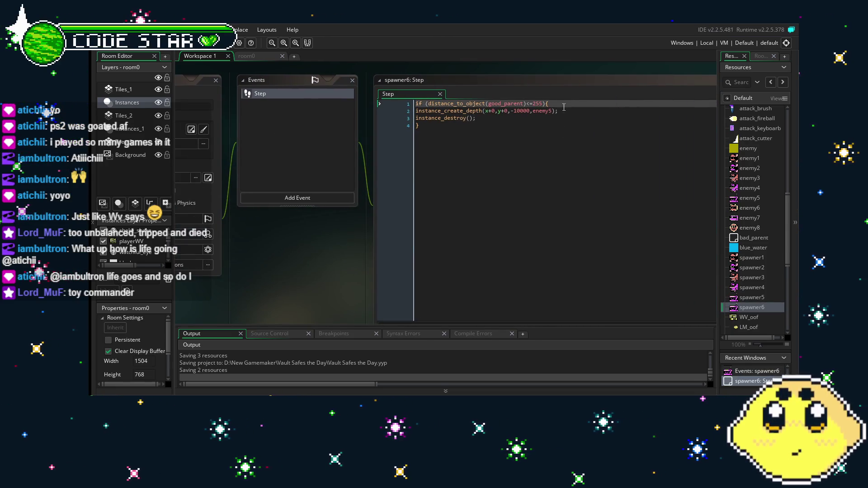
click(507, 108)
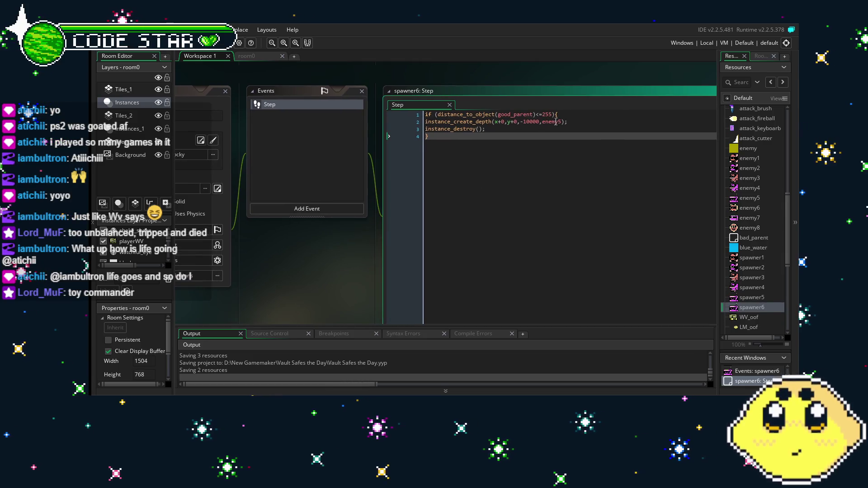
click(559, 122)
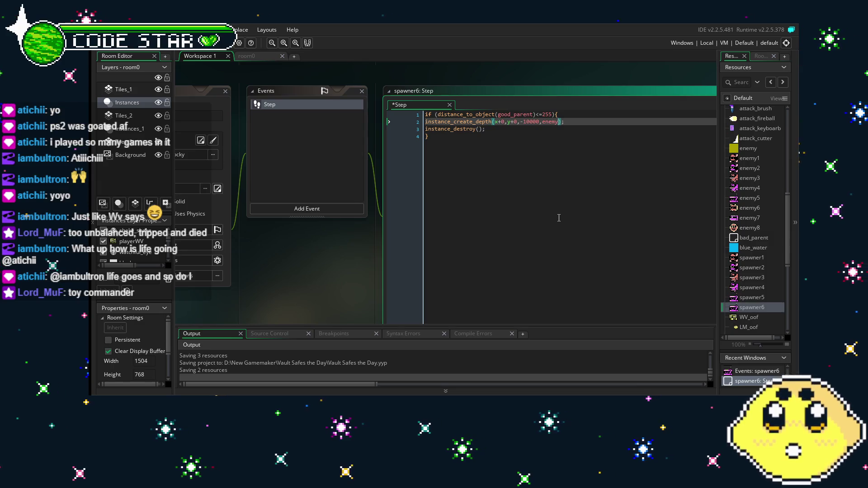
text(6)
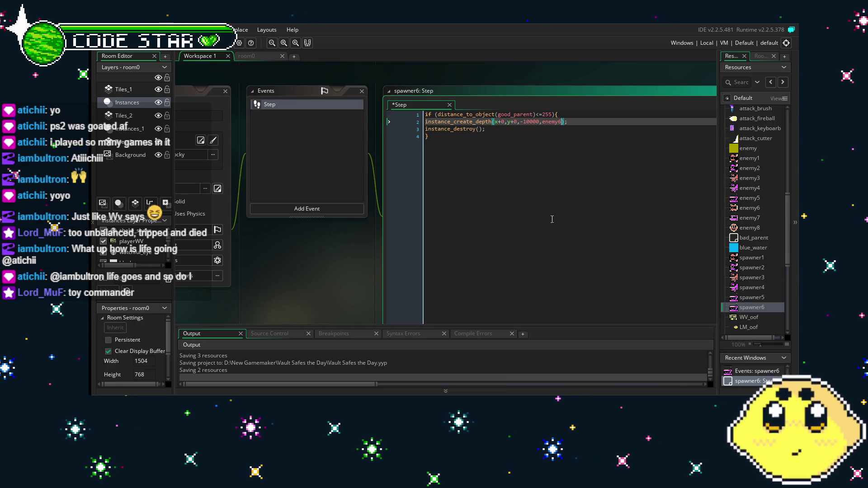
drag(315, 284, 368, 284)
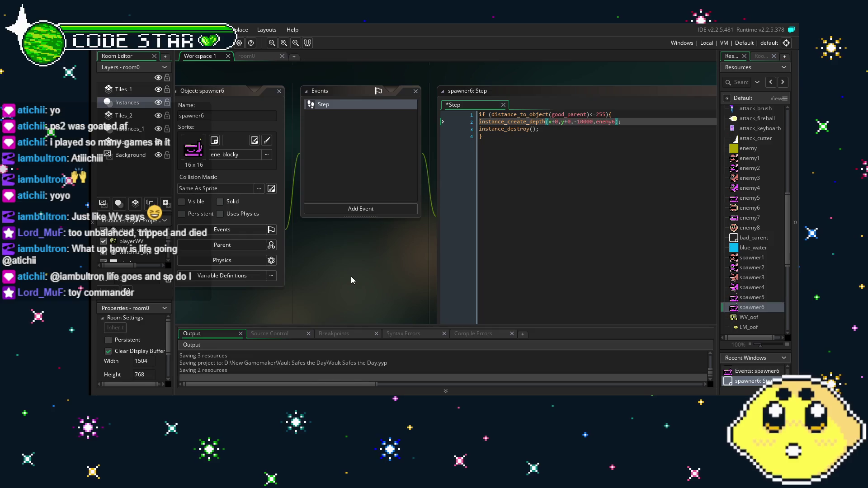
drag(350, 276, 315, 271)
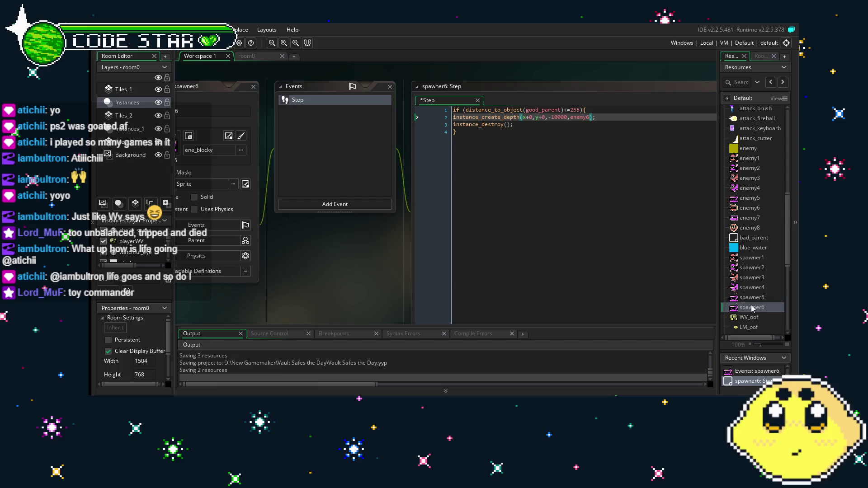
Step: Replace spawner6's ene_blocky sprite with ene_puff
click(354, 131)
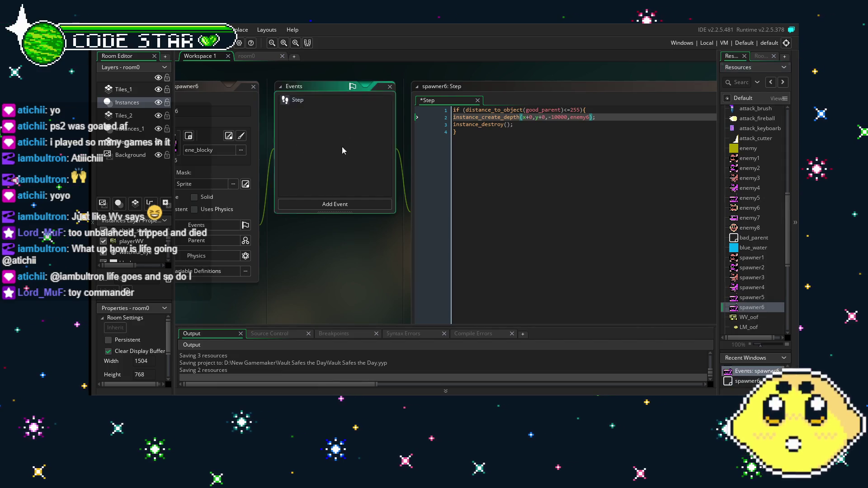
click(294, 150)
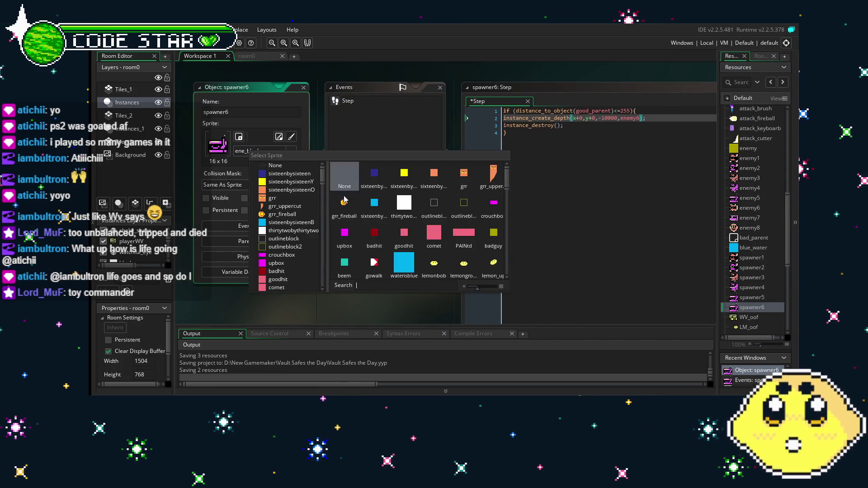
scroll(435, 220, down, 2)
scroll(434, 220, down, 4)
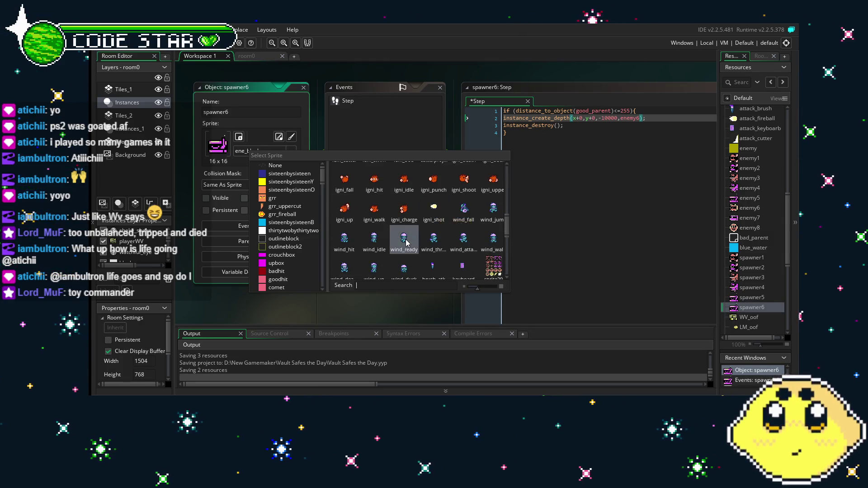
scroll(409, 237, down, 3)
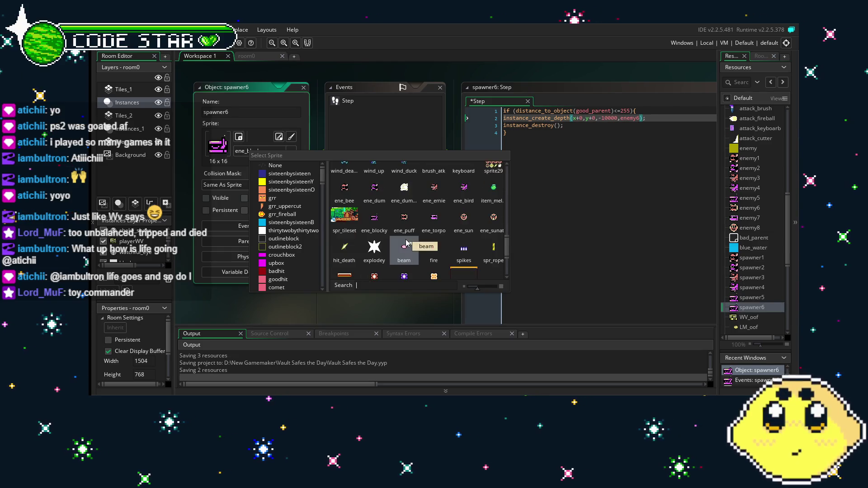
click(405, 231)
click(399, 255)
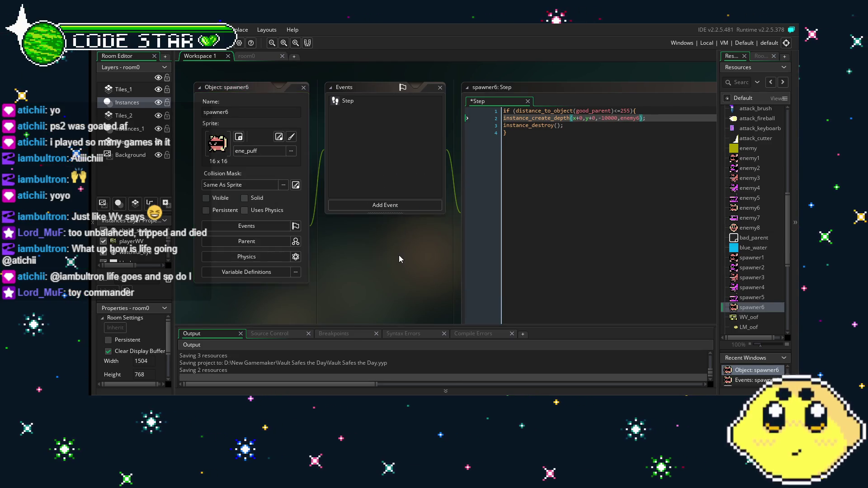
right_click(753, 307)
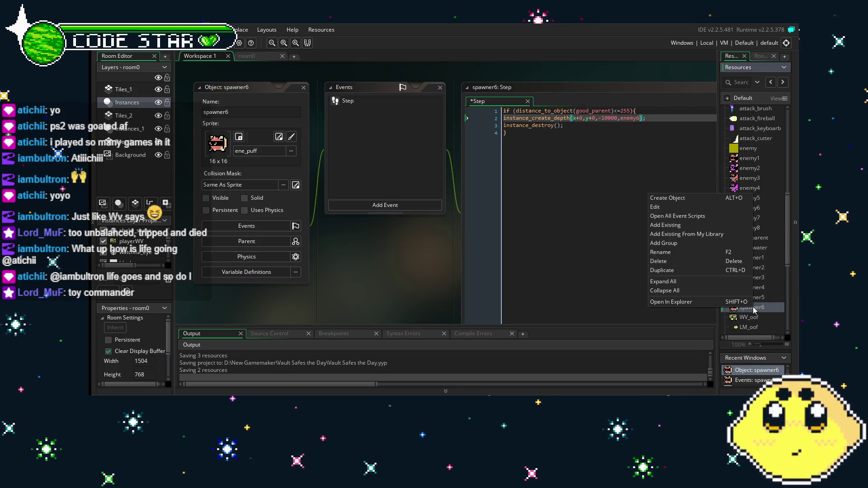
Step: Duplicate spawner6 and rename the copy spawner7
click(695, 269)
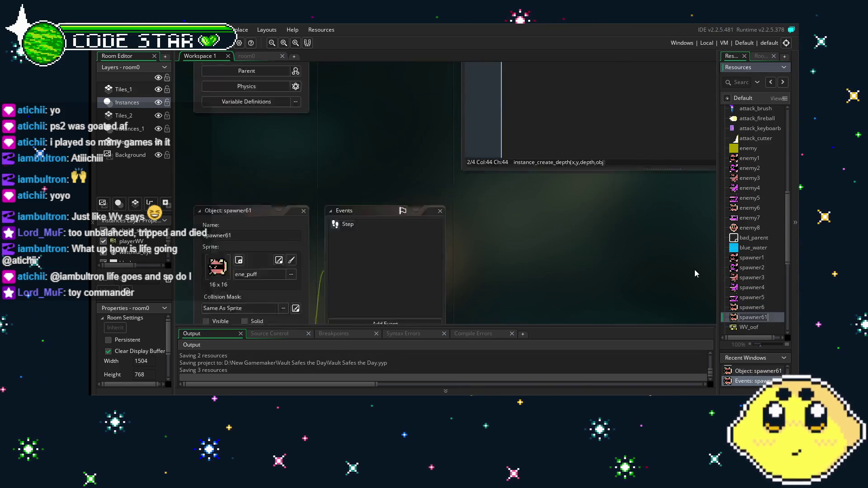
click(232, 118)
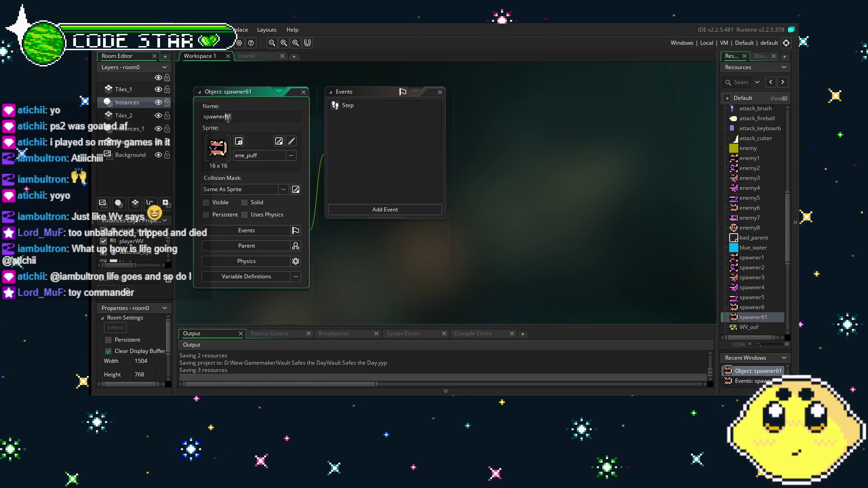
key(BackSpace)
key(BackSpace)
text(7)
click(349, 105)
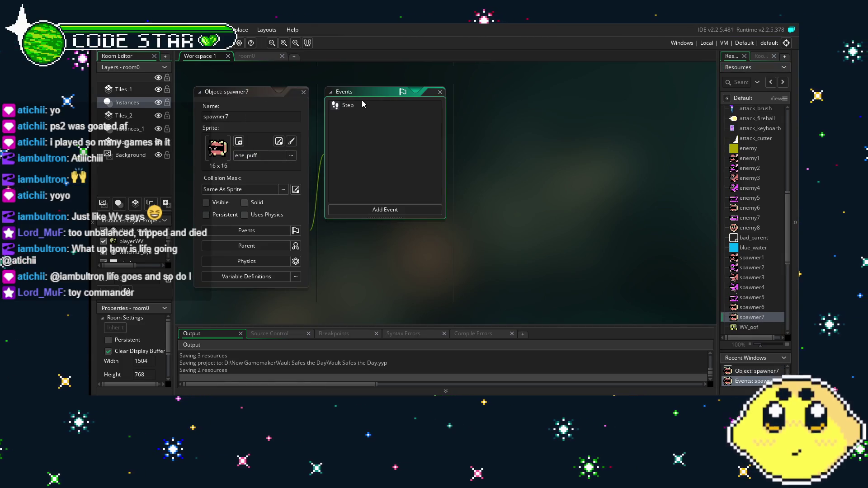
Step: Change spawner7's Step code so line 2 creates enemy7
double_click(354, 107)
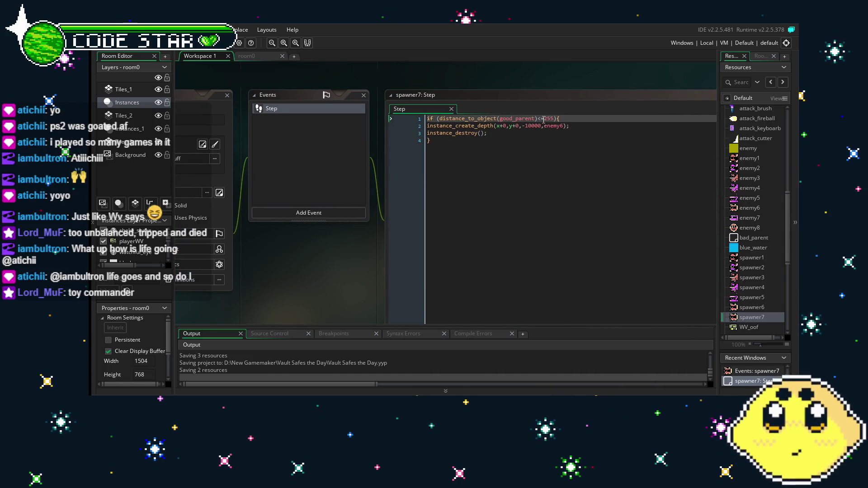
click(563, 125)
key(BackSpace)
text(7)
key(Escape)
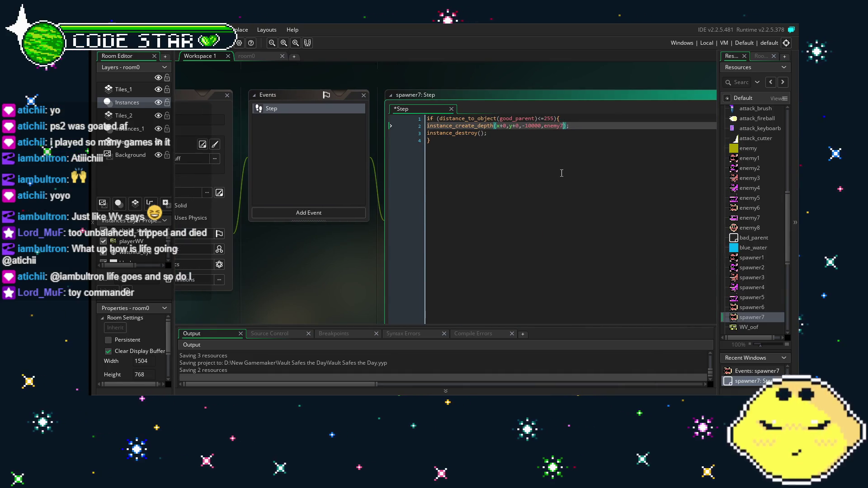
click(527, 182)
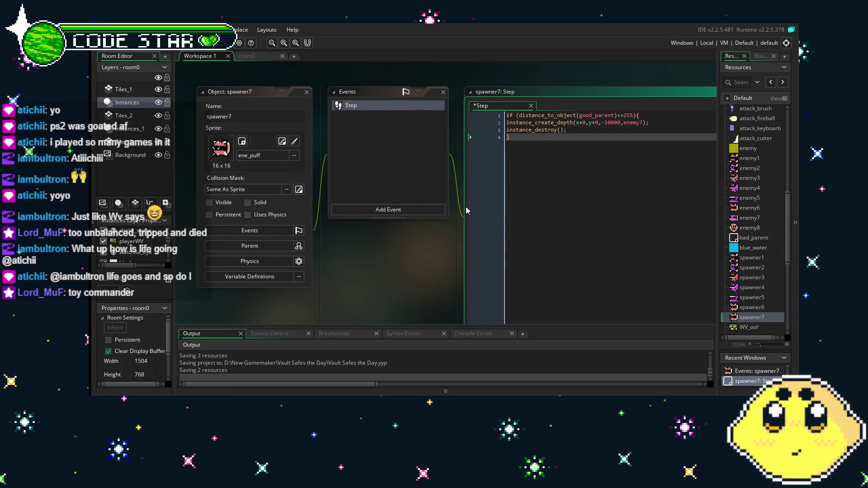
Step: Give spawner7 the ene_torpo sprite and save the project
click(261, 155)
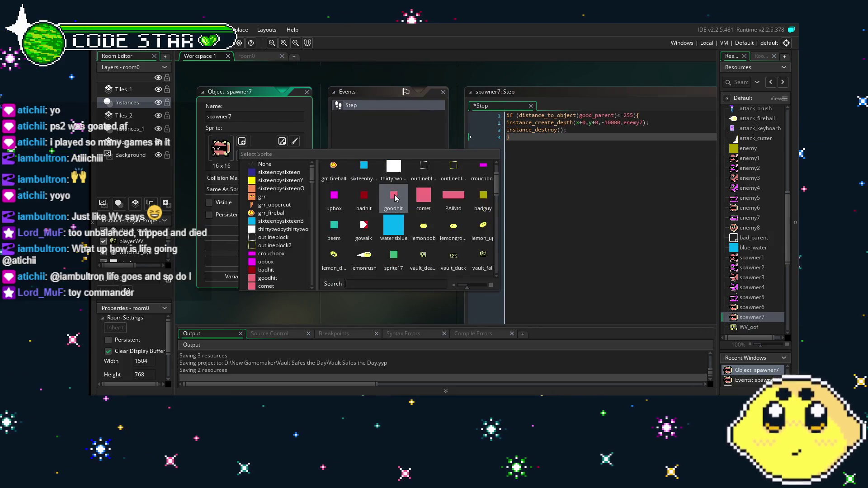
scroll(395, 198, down, 2)
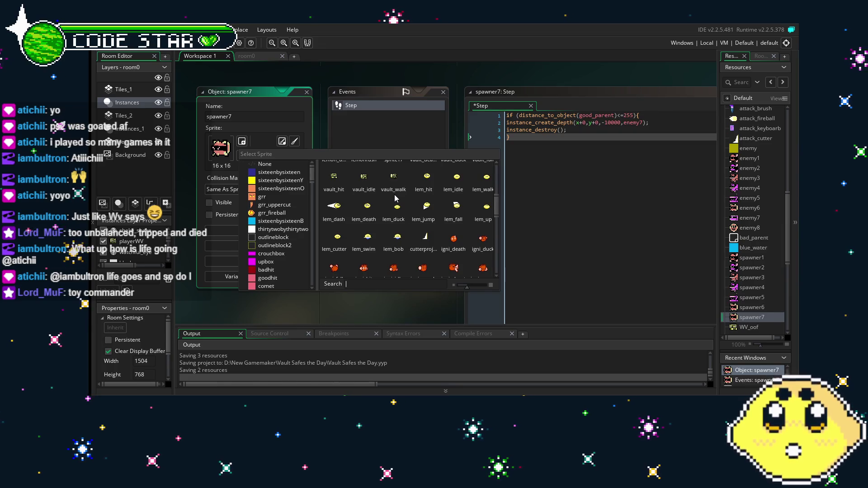
scroll(395, 198, up, 2)
scroll(393, 217, down, 5)
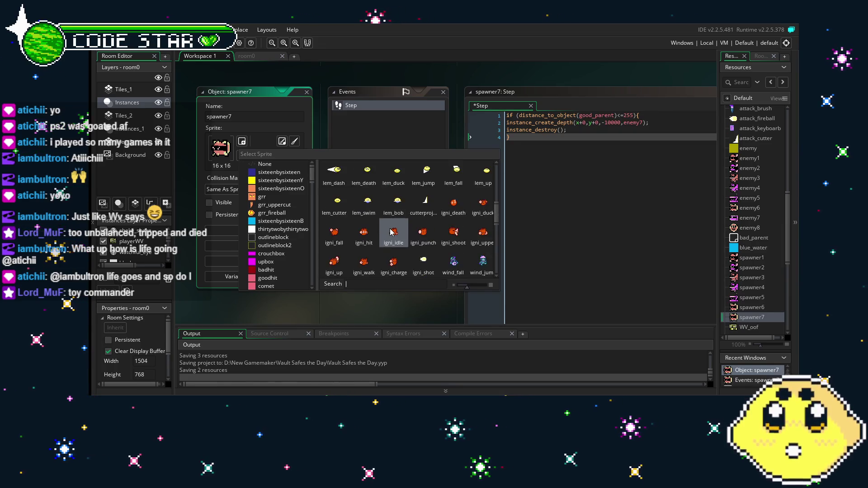
scroll(392, 232, down, 1)
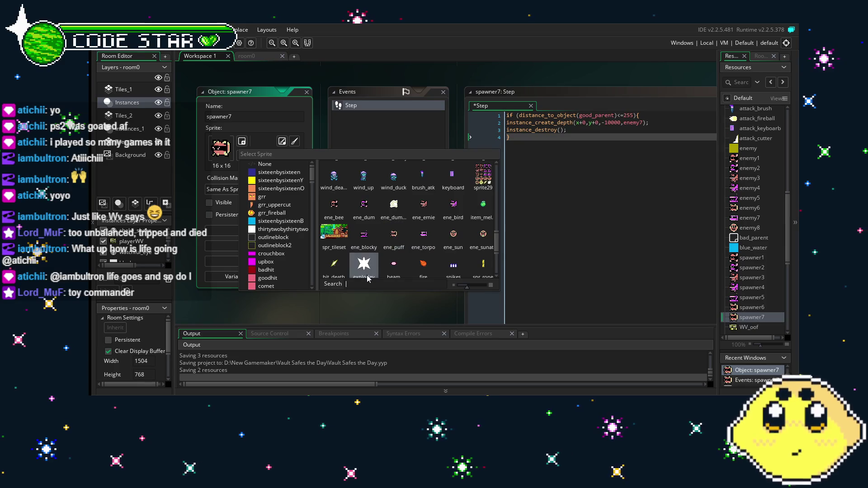
click(424, 234)
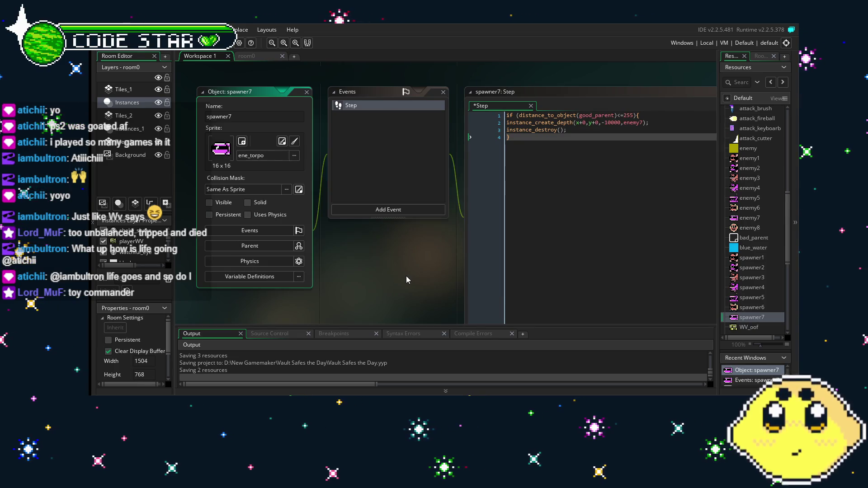
key(ctrl+s)
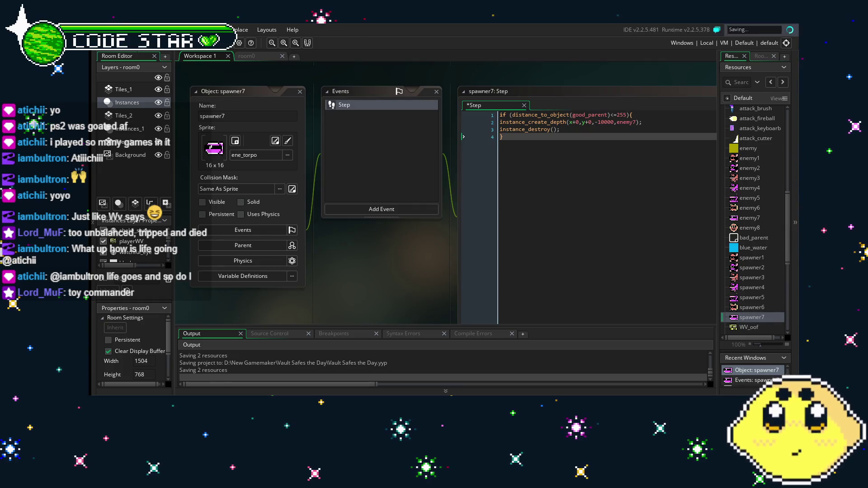
scroll(763, 309, down, 2)
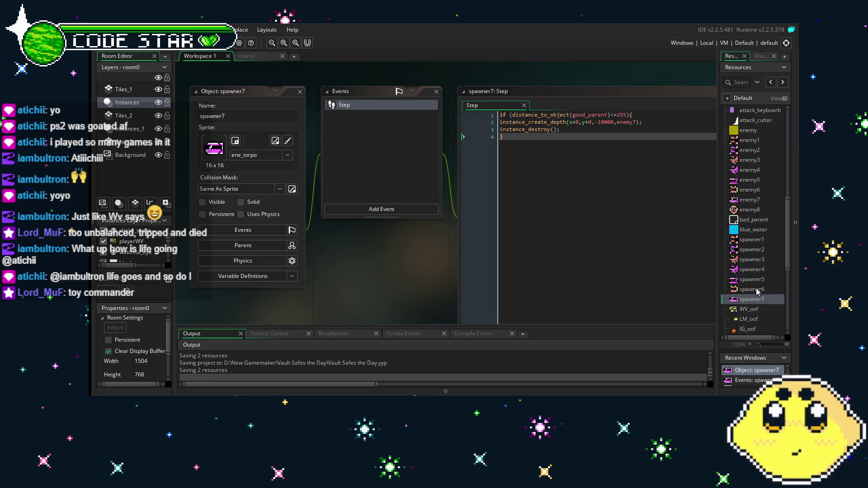
right_click(757, 298)
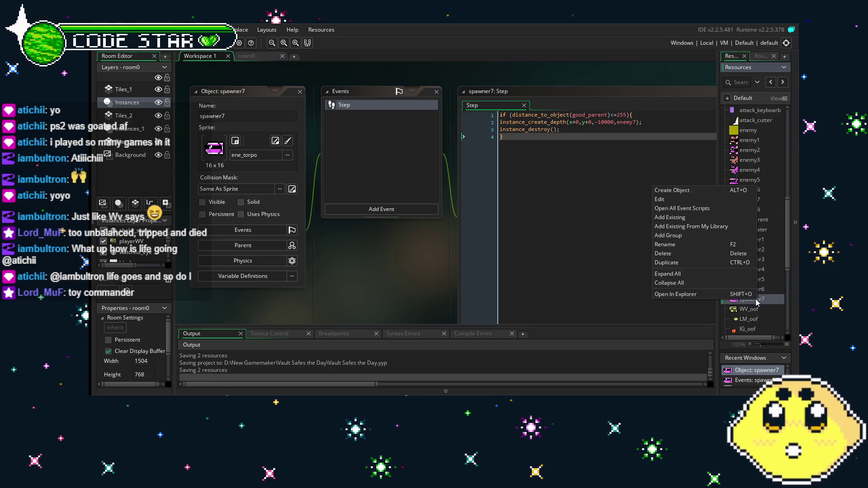
Step: Duplicate spawner7, rename the copy spawner8, and give it the ene_sun sprite
click(694, 266)
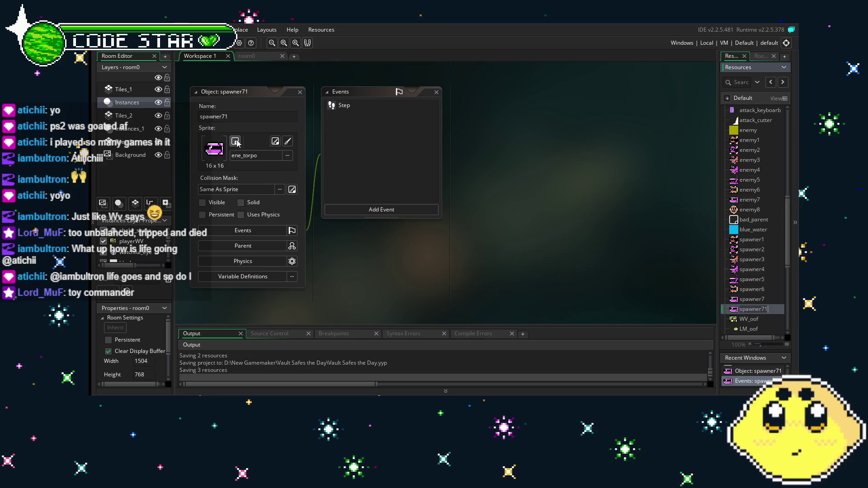
click(247, 111)
key(BackSpace)
key(BackSpace)
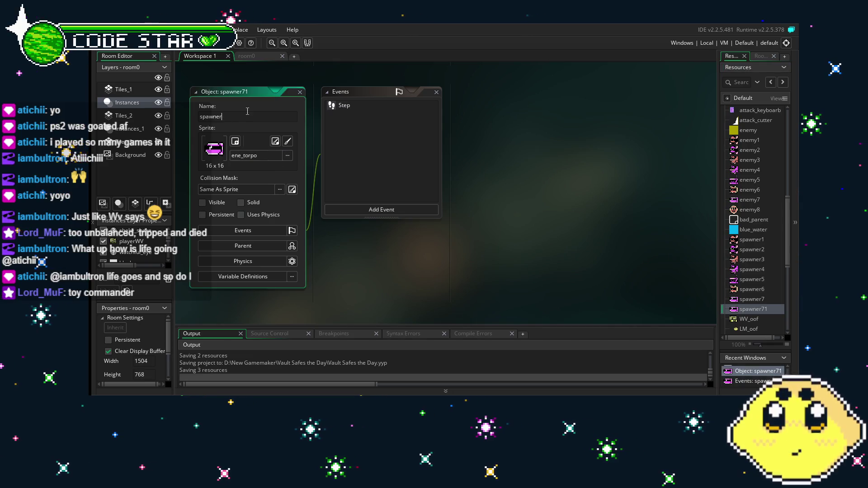
text(8)
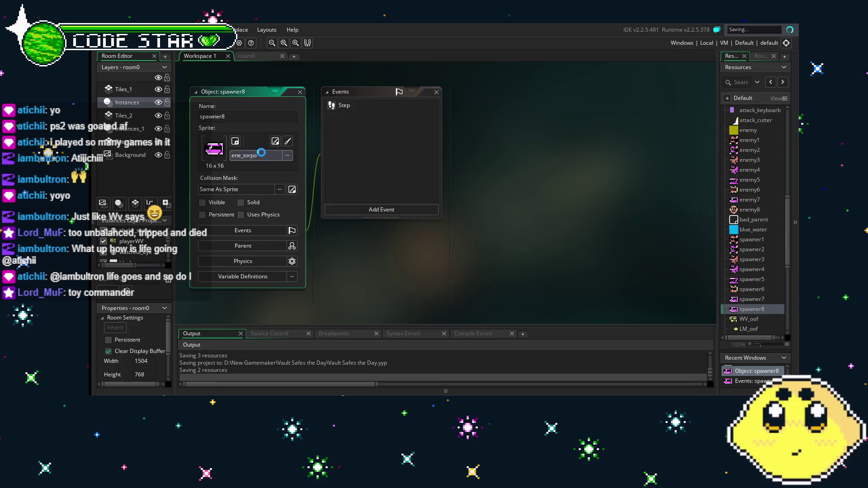
click(253, 155)
scroll(374, 240, down, 10)
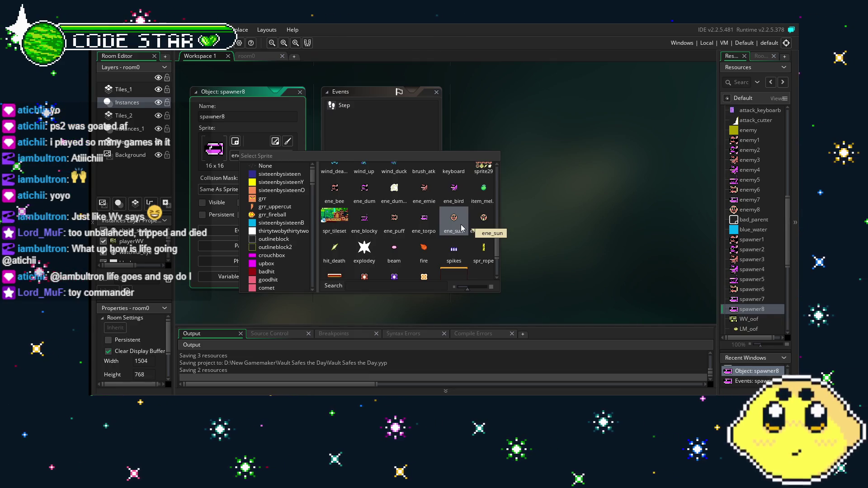
click(462, 225)
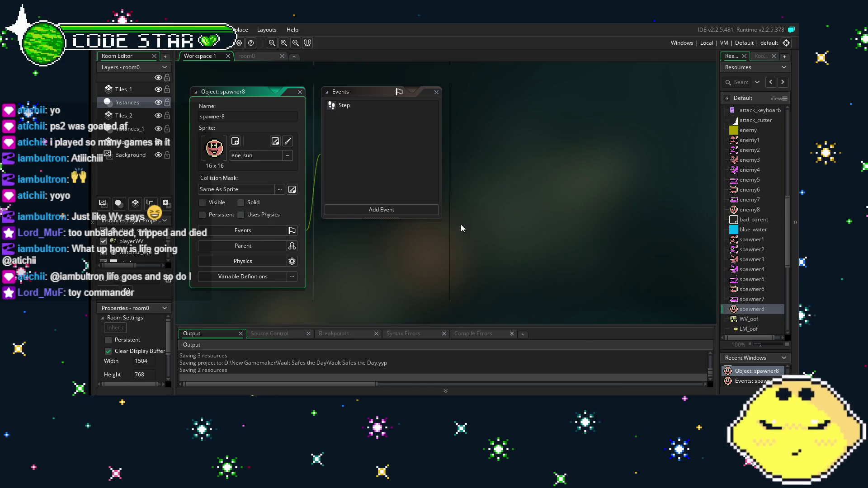
Step: Change spawner8's Step code to create enemy8 instead of enemy7, then save the project
click(343, 106)
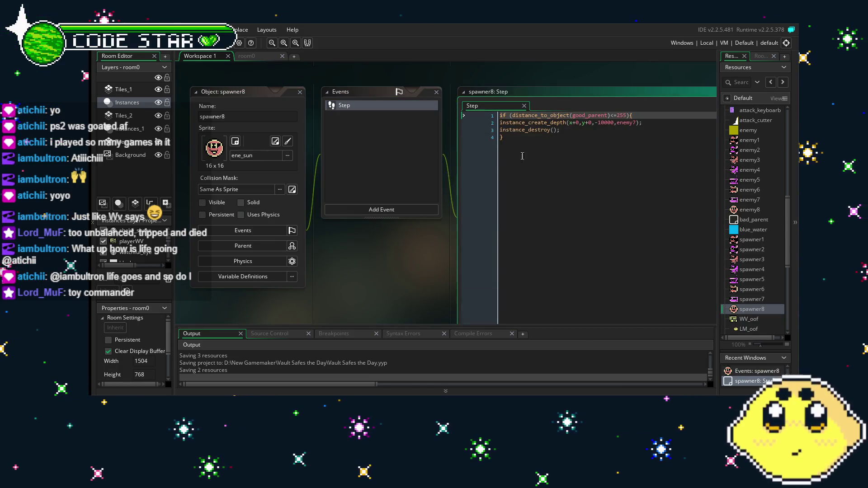
click(635, 122)
text(7)
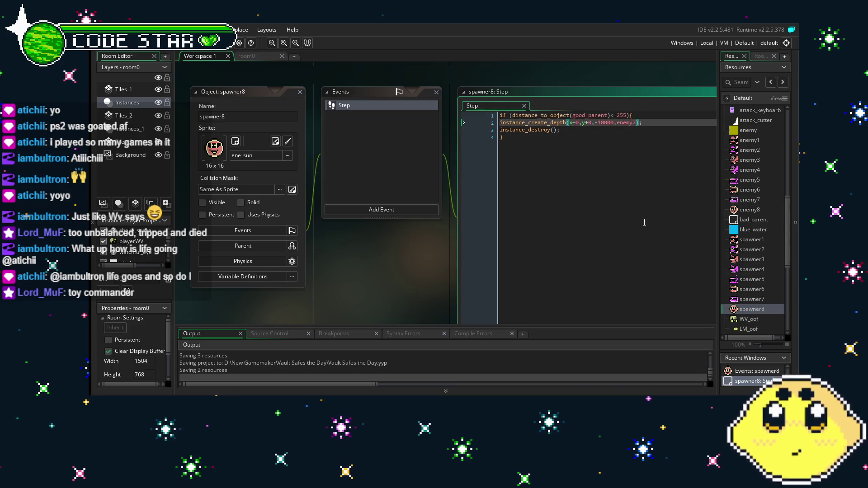
key(BackSpace)
text(8)
click(645, 222)
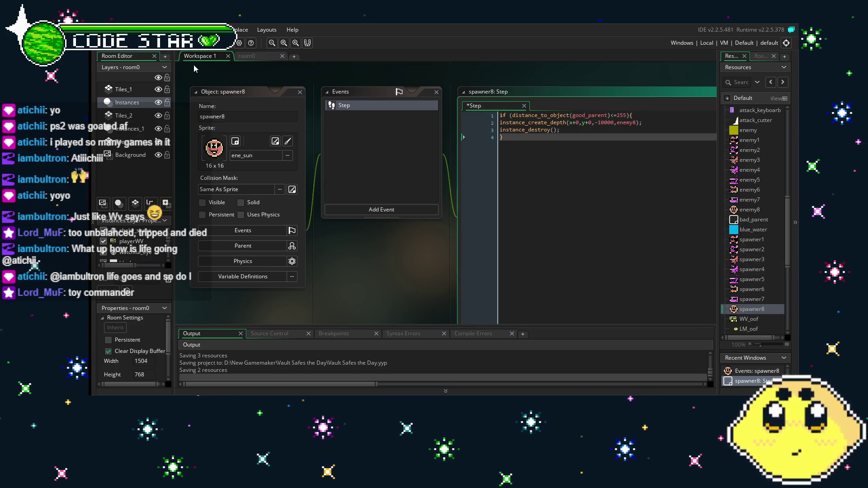
key(ctrl+s)
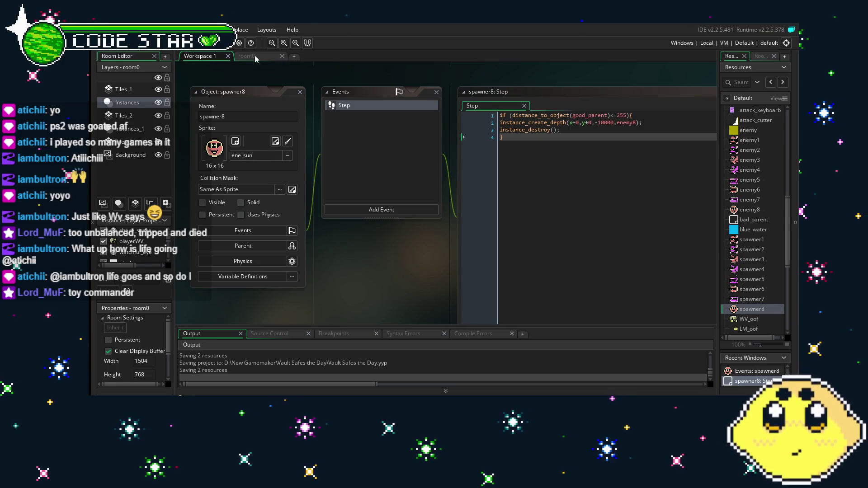
click(256, 59)
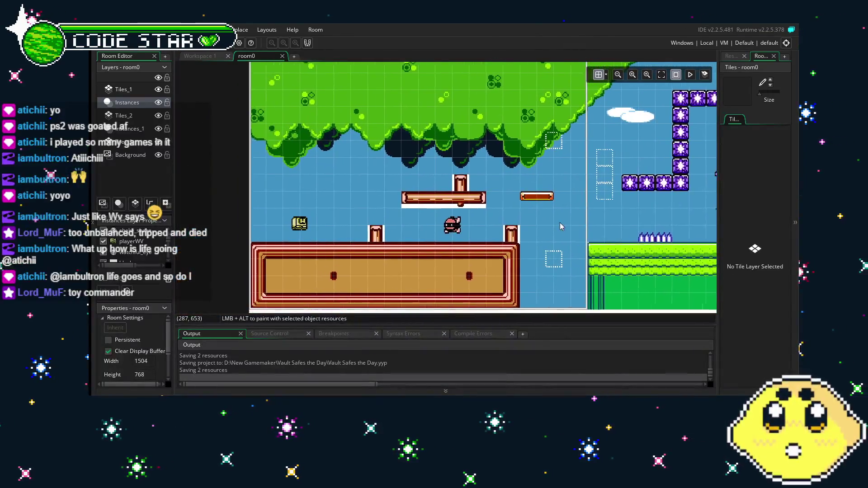
Step: Place spawner4 and spawner8 instances in room0's sky near the pink and round-face enemies
scroll(561, 223, right, 10)
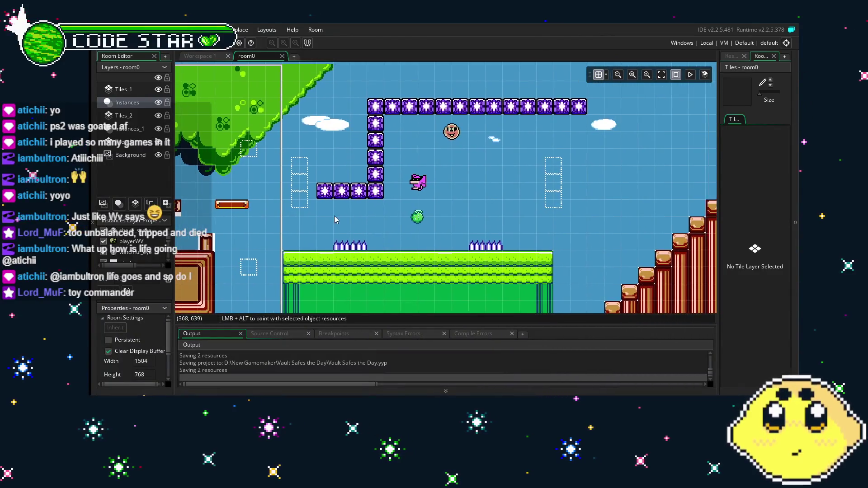
click(731, 56)
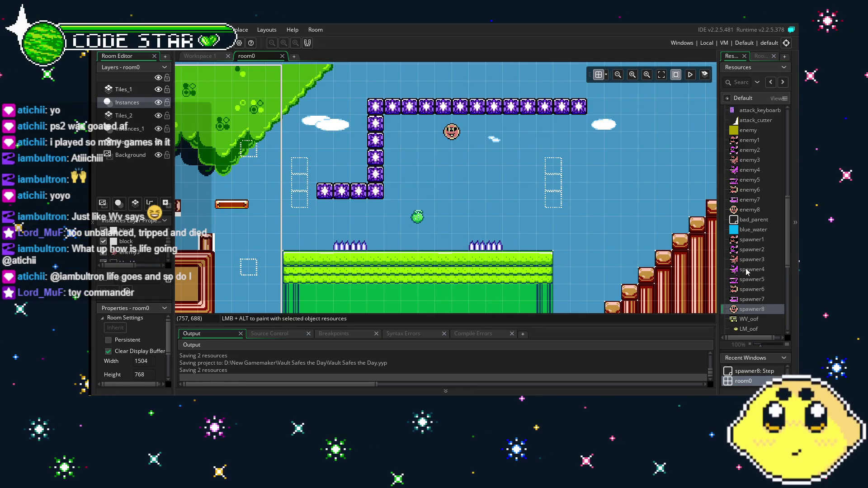
drag(747, 271, 503, 202)
drag(432, 192, 431, 192)
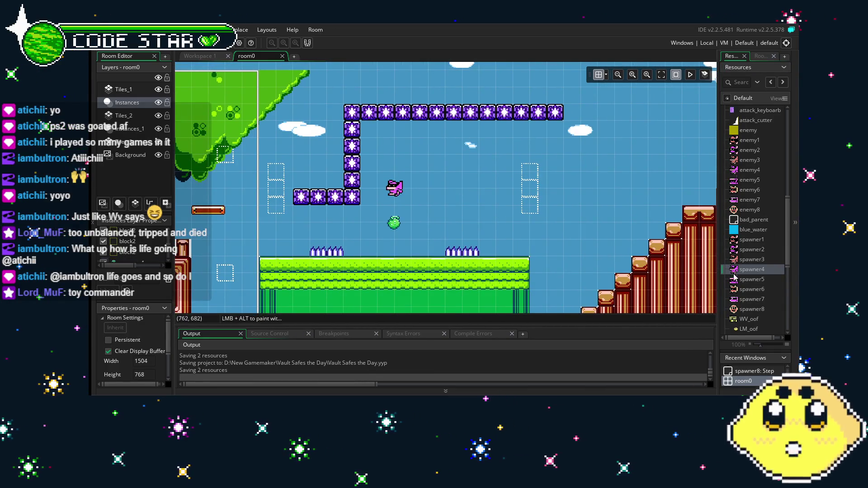
mouse_move(752, 310)
mouse_down()
mouse_move(724, 280)
mouse_move(448, 134)
mouse_move(448, 151)
mouse_up()
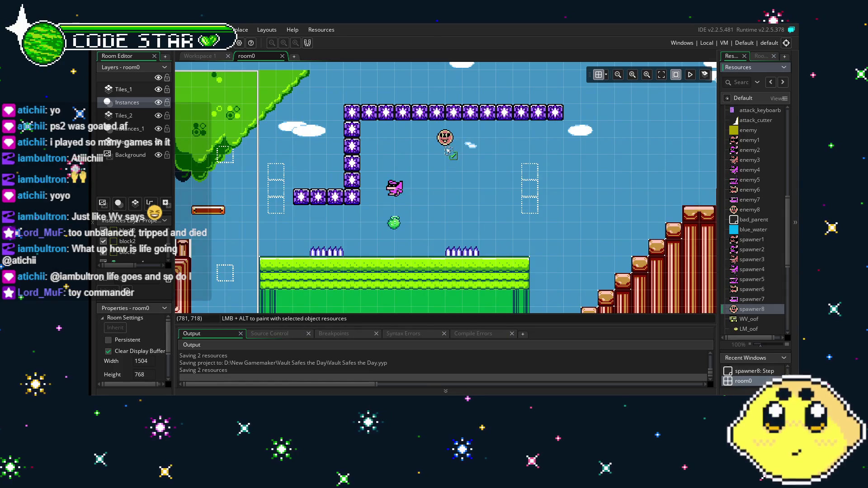
Step: Delete the enemy atop the brick staircase and put a spawner3 in its spot
drag(617, 215, 508, 219)
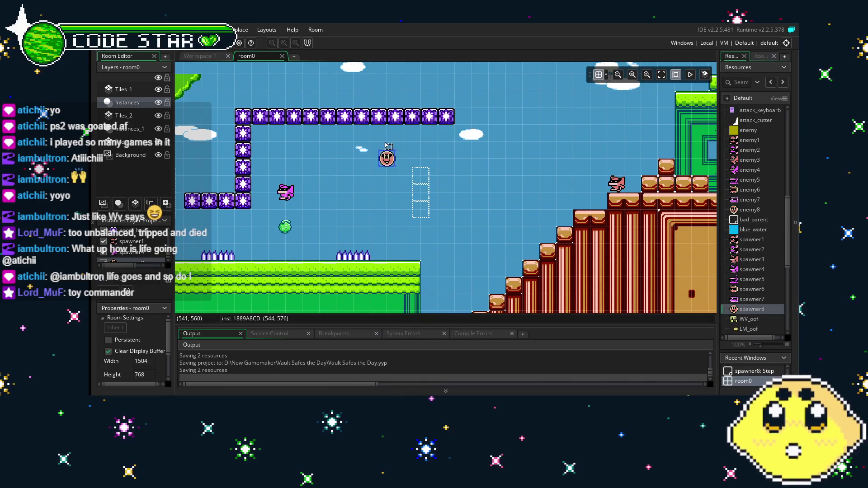
scroll(483, 163, down, 4)
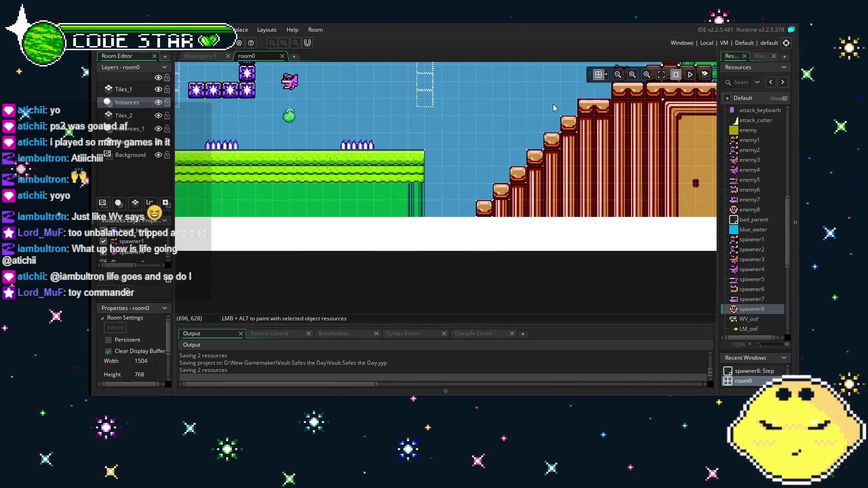
scroll(543, 181, left, 4)
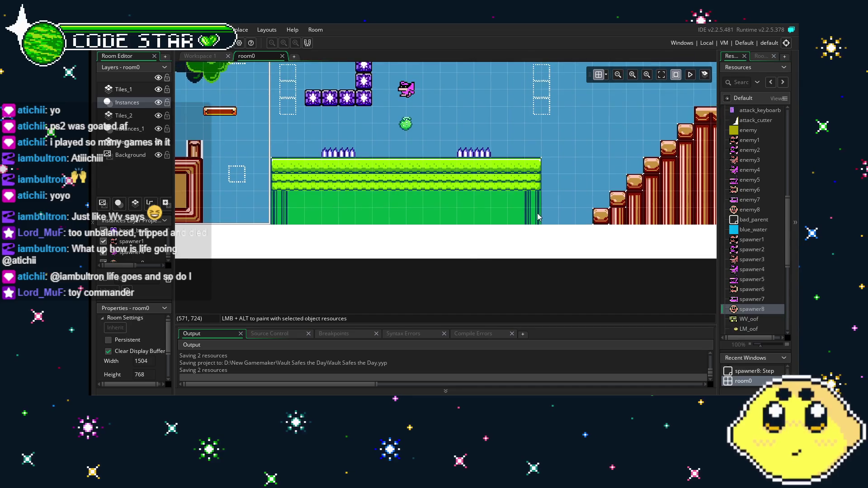
click(444, 252)
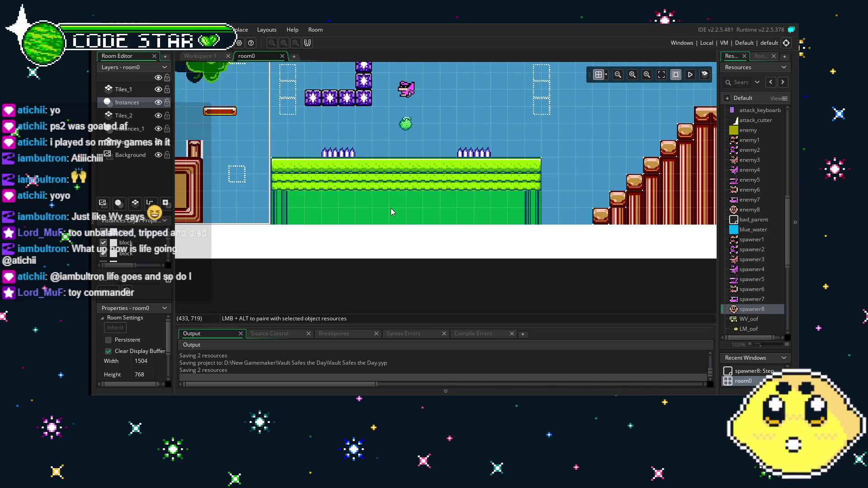
scroll(379, 226, left, 7)
scroll(541, 240, up, 3)
scroll(493, 239, right, 11)
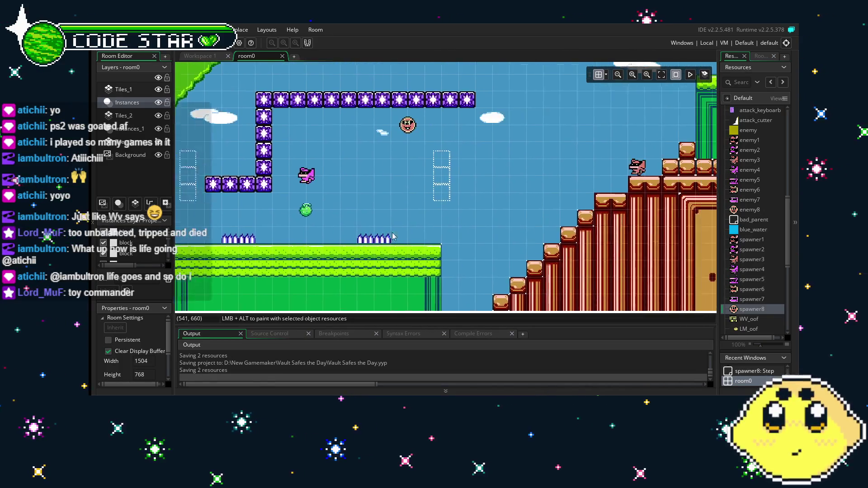
scroll(392, 236, right, 10)
scroll(474, 191, left, 3)
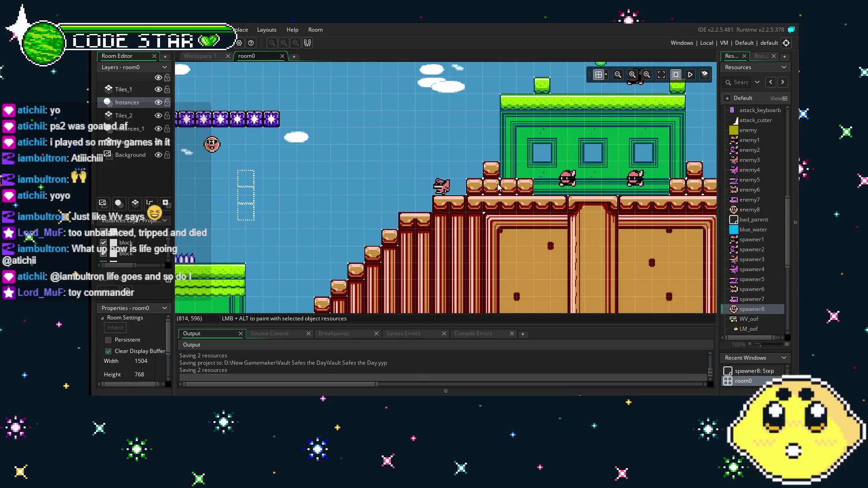
click(450, 188)
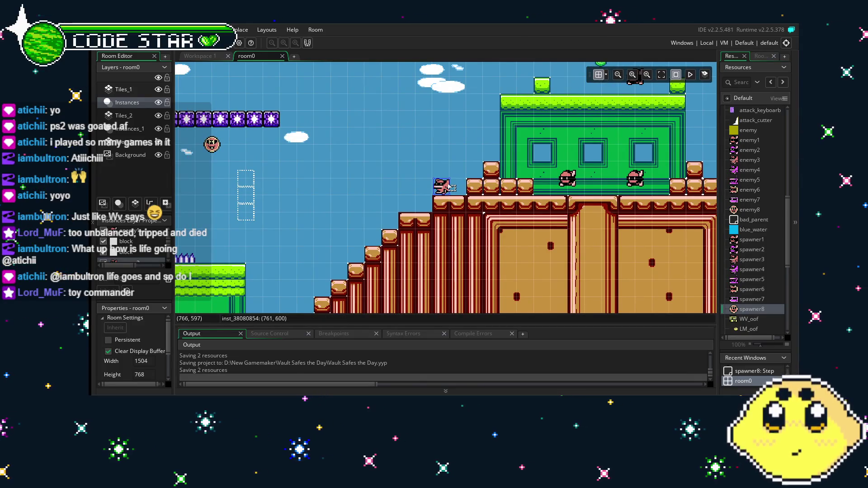
key(Delete)
mouse_move(752, 259)
mouse_down()
mouse_move(441, 197)
mouse_move(454, 192)
mouse_up()
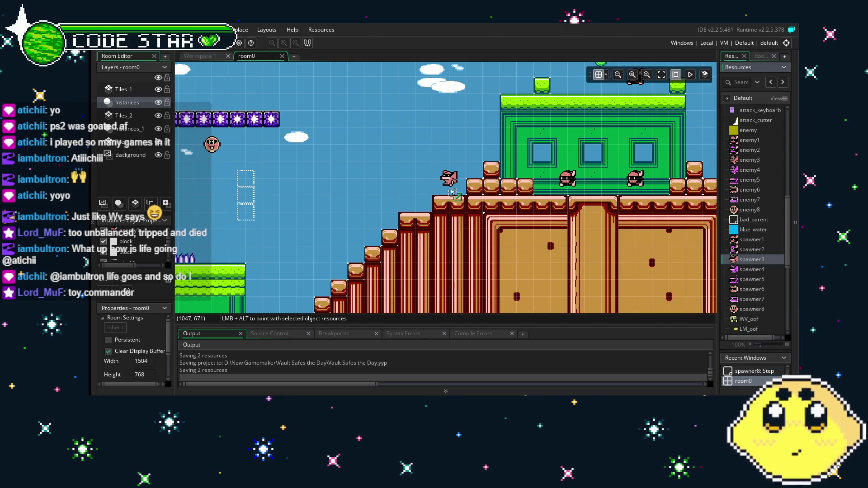
scroll(316, 141, right, 5)
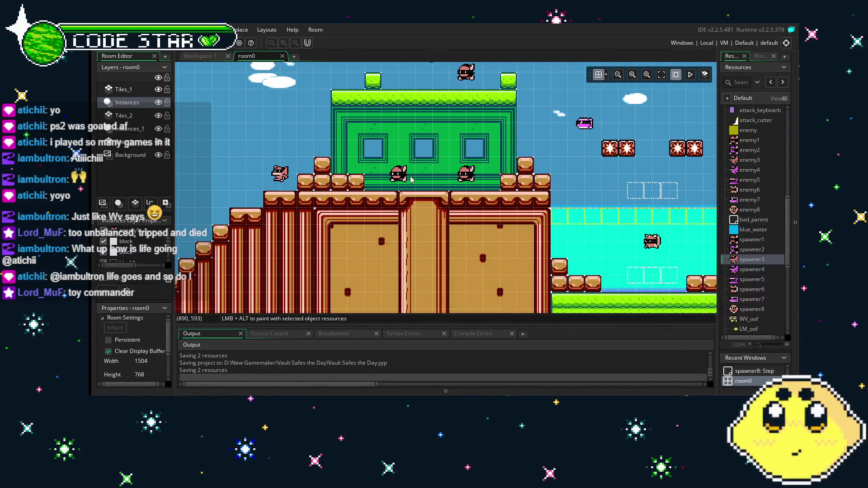
Step: Place spawner1 above the green building, remove the extra sky spawner, and lower the pink one
click(407, 175)
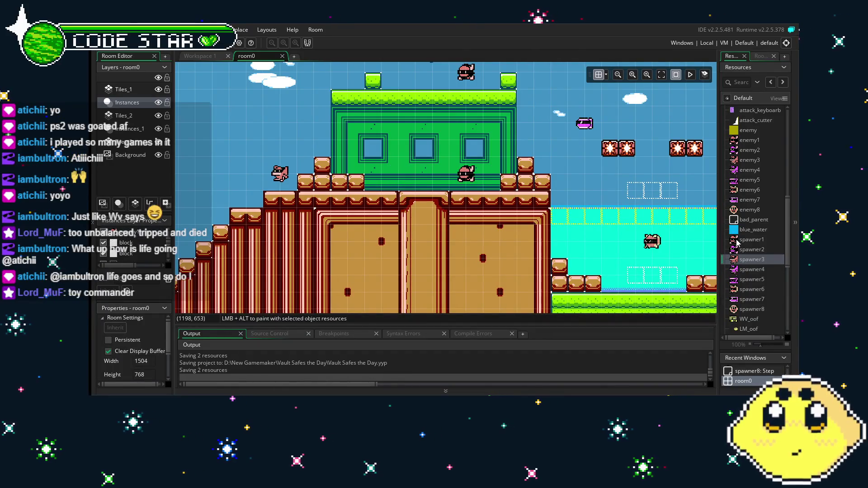
click(751, 239)
click(473, 179)
key(Delete)
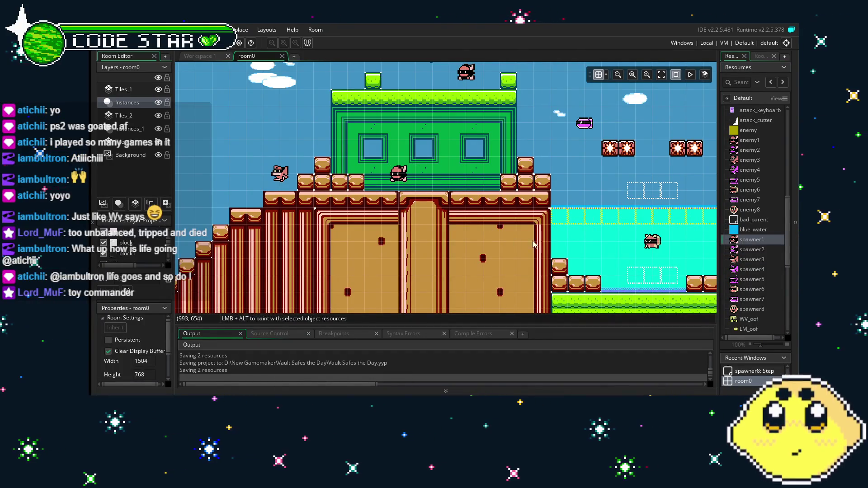
key(ctrl+z)
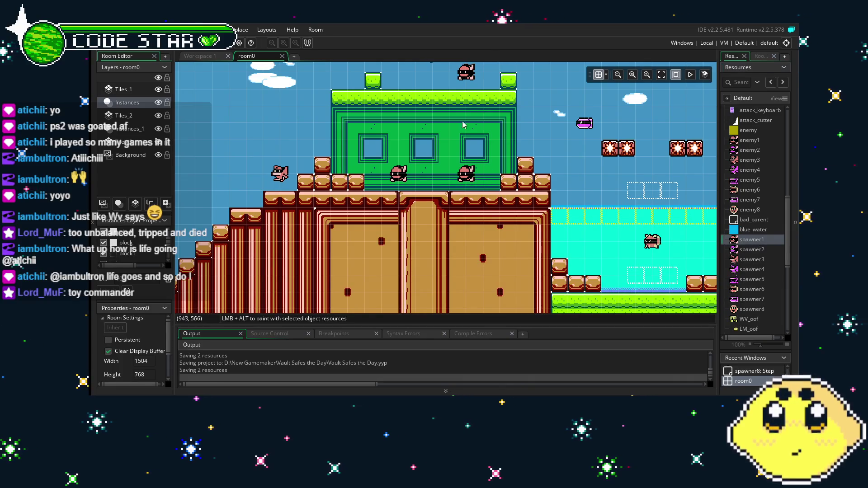
scroll(520, 158, up, 3)
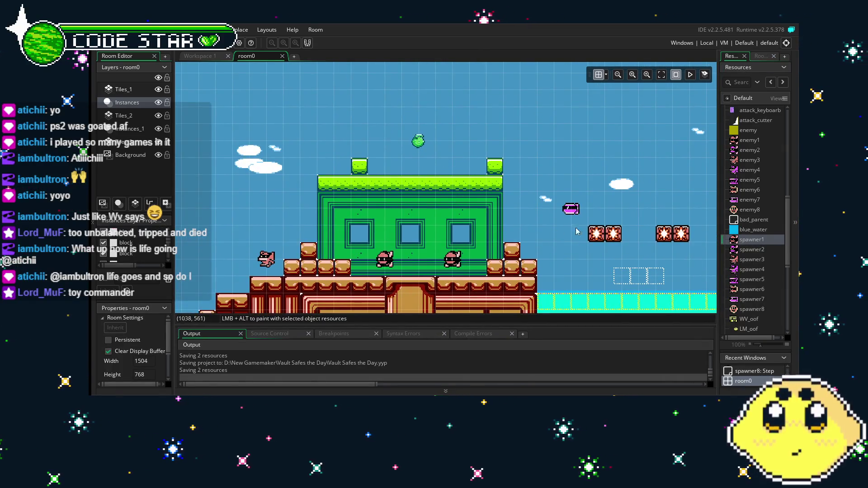
mouse_move(748, 239)
mouse_down()
mouse_move(485, 155)
mouse_move(452, 156)
mouse_up()
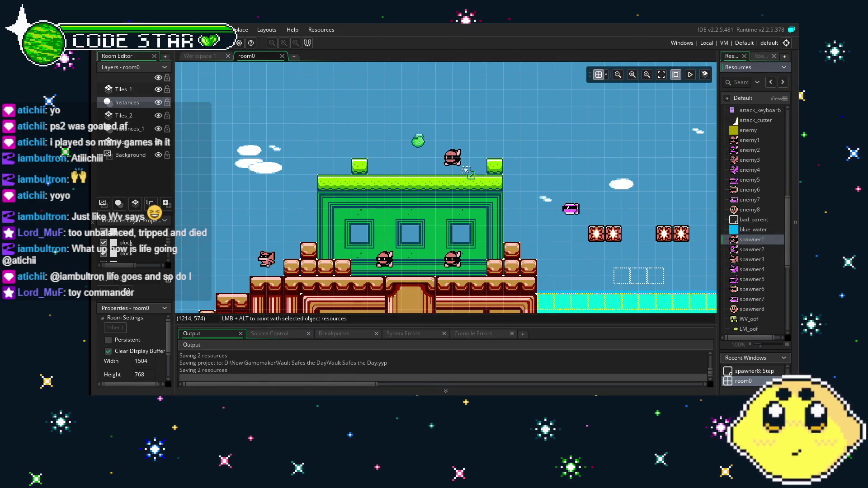
mouse_move(569, 241)
mouse_down()
mouse_move(409, 166)
mouse_move(415, 188)
mouse_up()
mouse_move(418, 158)
mouse_down()
mouse_move(705, 312)
mouse_move(632, 248)
mouse_up()
drag(428, 155, 422, 168)
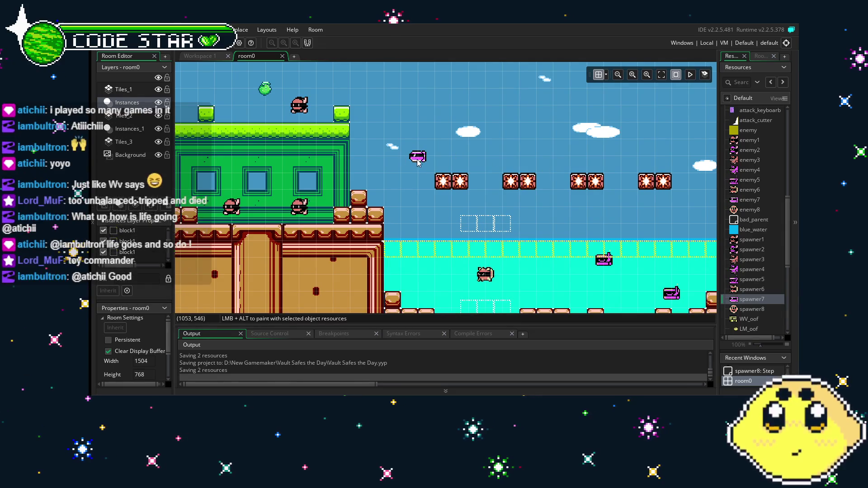
Step: Put spawner5 instances in the water section, deleting the old spawner there
drag(533, 173, 446, 168)
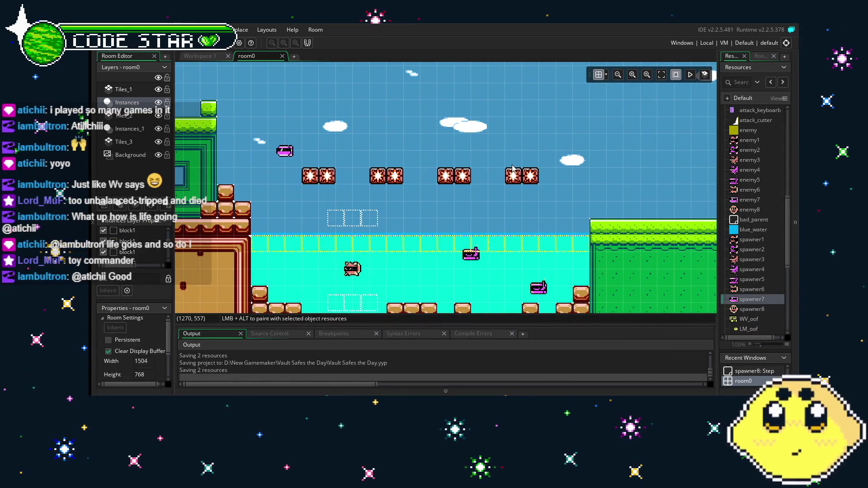
drag(512, 169, 550, 124)
click(390, 222)
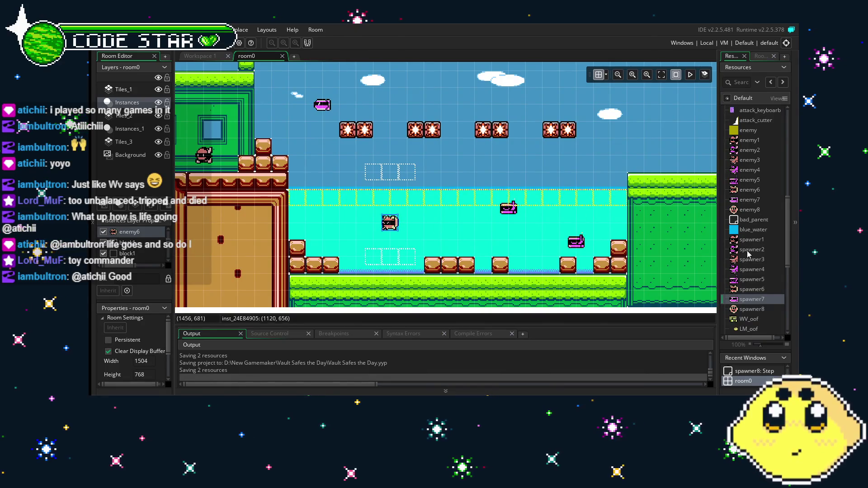
click(749, 290)
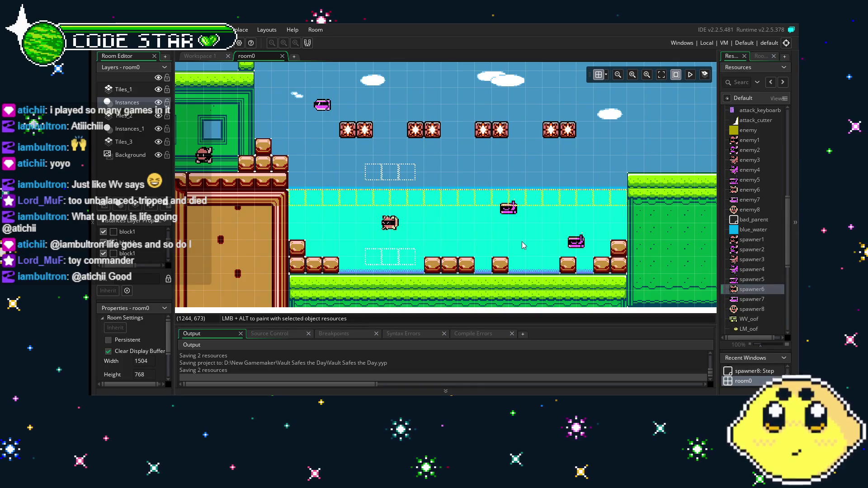
drag(520, 246, 471, 247)
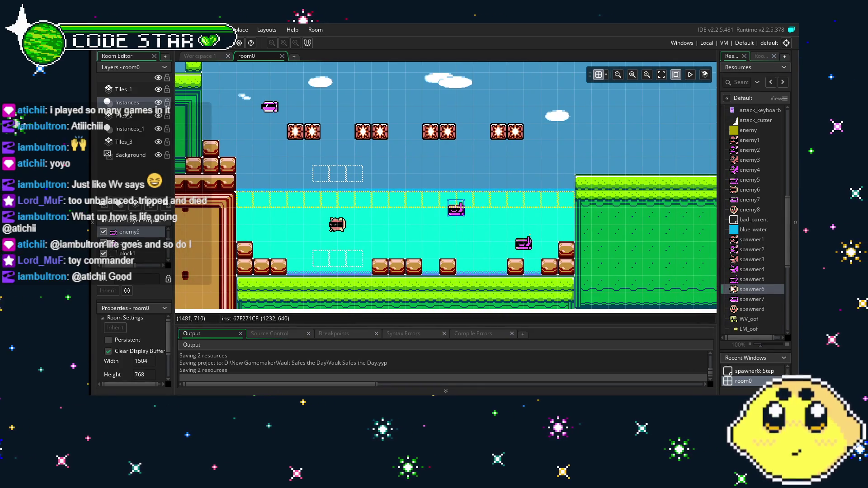
mouse_move(752, 279)
mouse_down()
mouse_move(685, 274)
mouse_move(456, 210)
mouse_up()
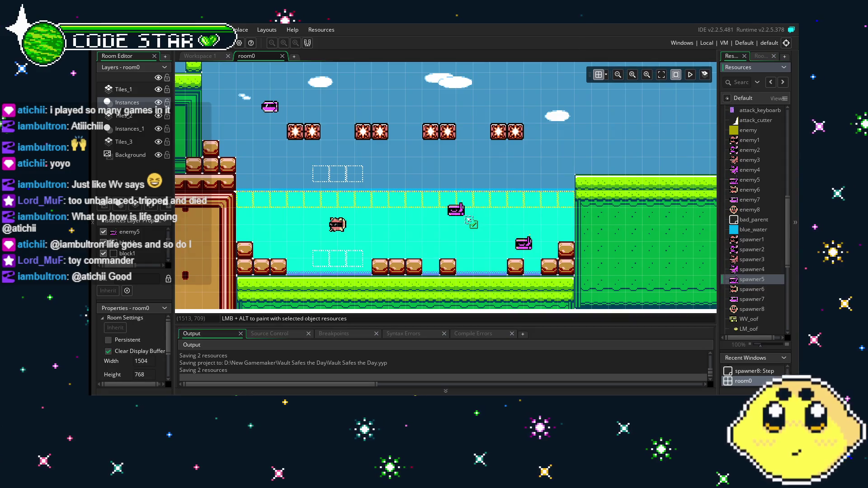
click(527, 248)
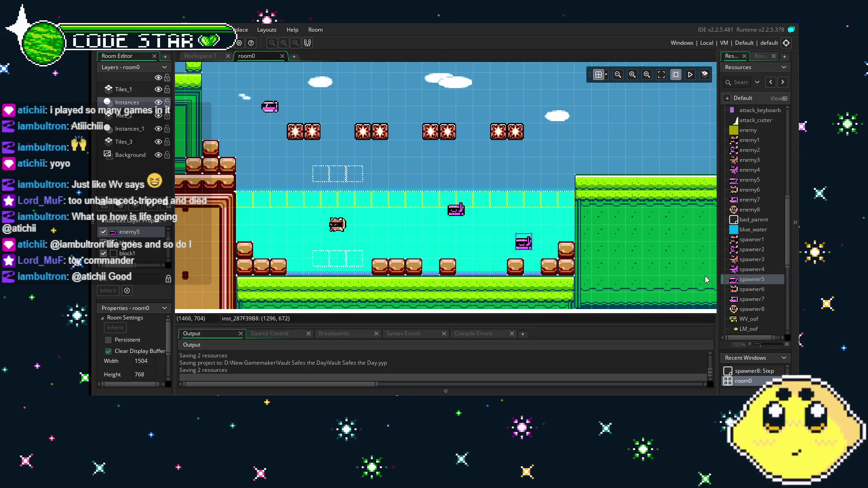
key(Delete)
mouse_move(743, 281)
mouse_down()
mouse_move(550, 241)
mouse_move(534, 255)
mouse_move(553, 241)
mouse_move(538, 247)
mouse_move(508, 196)
mouse_move(401, 204)
mouse_move(398, 190)
mouse_move(579, 200)
mouse_move(440, 199)
mouse_move(619, 212)
mouse_move(506, 240)
mouse_move(615, 243)
mouse_move(679, 226)
mouse_move(683, 188)
mouse_up()
scroll(420, 238, right, 10)
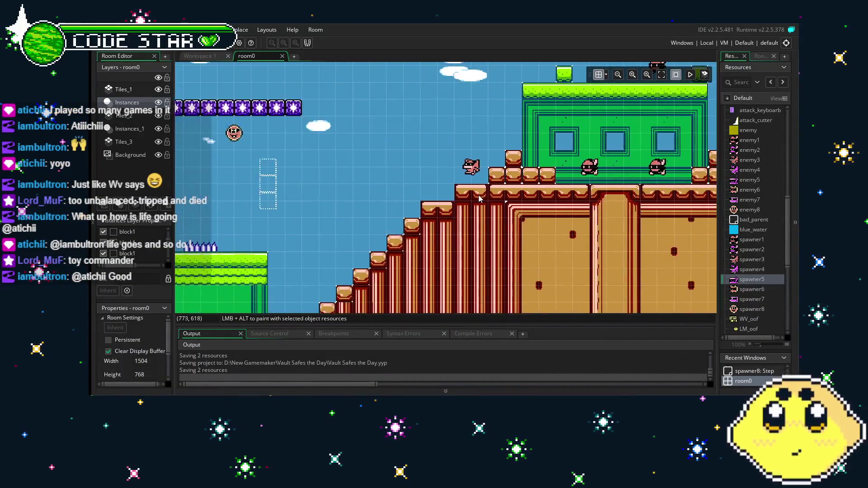
scroll(488, 231, left, 10)
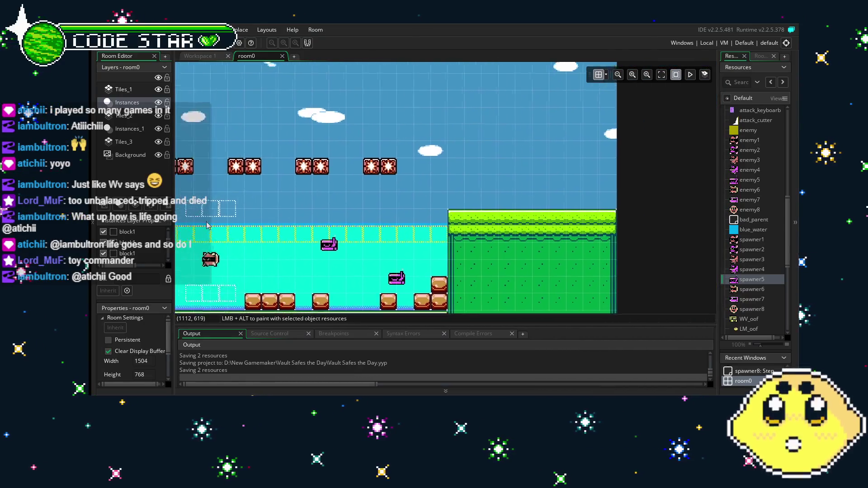
drag(488, 231, 443, 228)
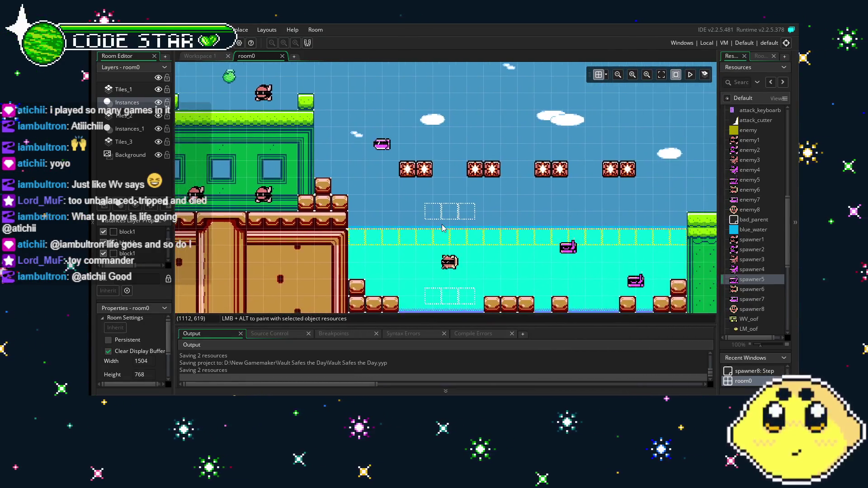
scroll(443, 228, left, 10)
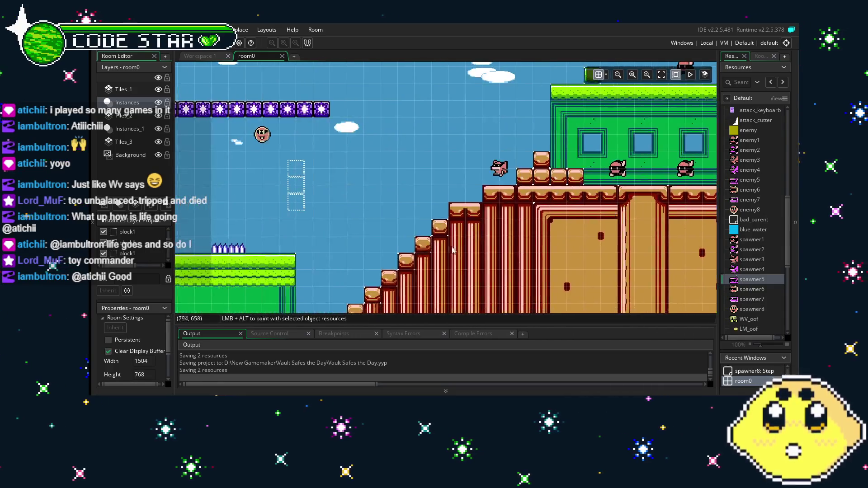
scroll(640, 241, right, 10)
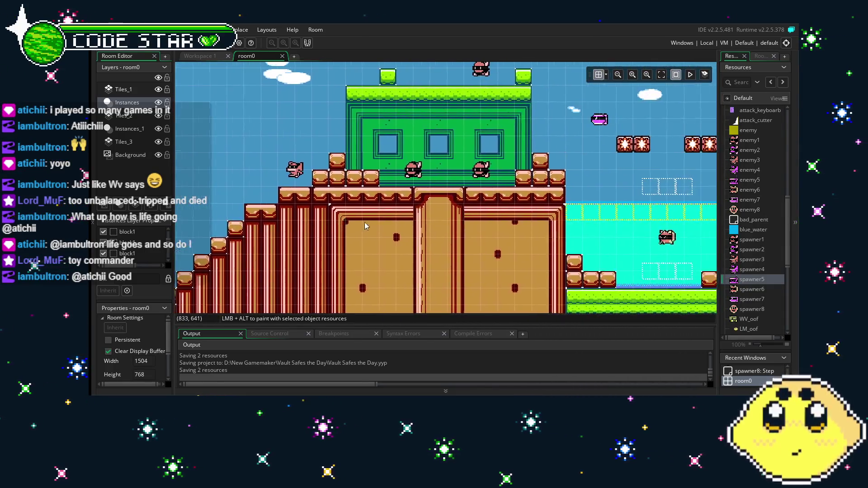
scroll(430, 227, right, 8)
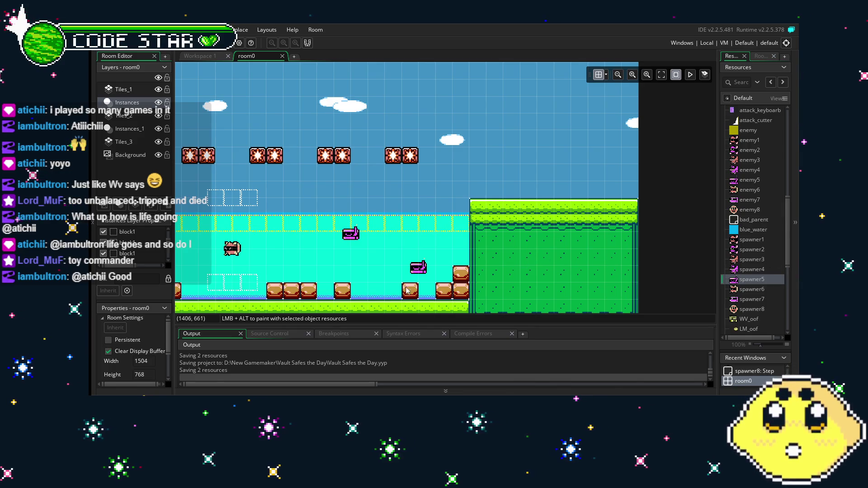
drag(228, 255, 320, 230)
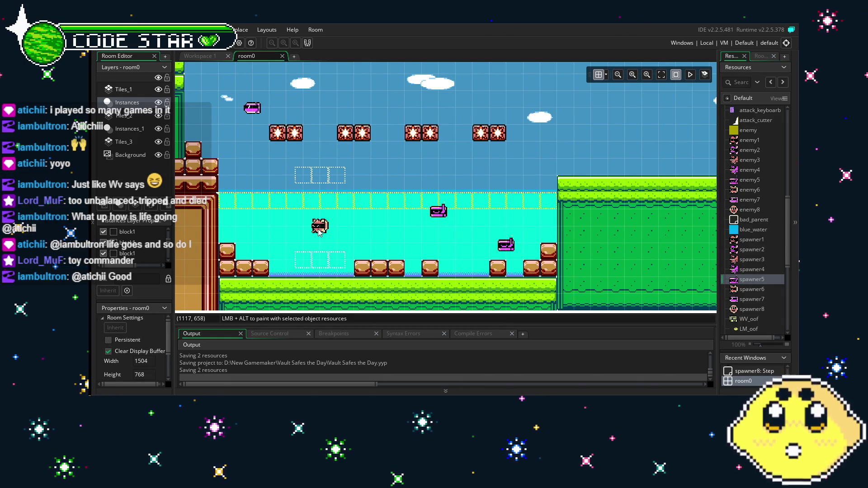
mouse_move(226, 267)
mouse_down()
mouse_move(497, 244)
mouse_move(420, 253)
mouse_move(432, 260)
mouse_move(242, 257)
mouse_up()
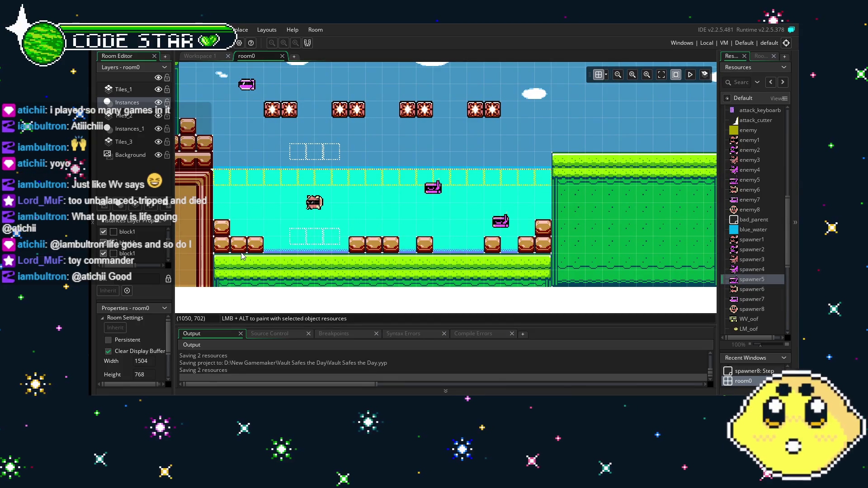
mouse_move(242, 257)
mouse_down()
mouse_move(432, 266)
mouse_move(351, 267)
mouse_up()
drag(276, 275, 570, 249)
drag(299, 258, 514, 245)
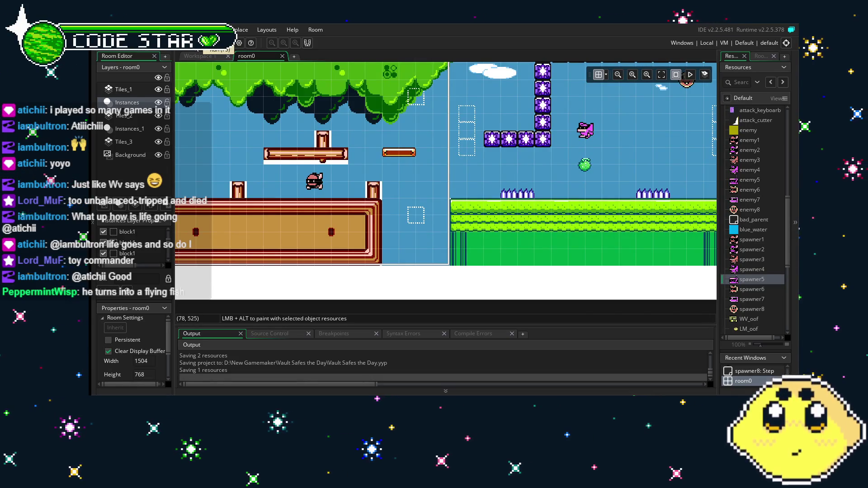
scroll(398, 235, right, 10)
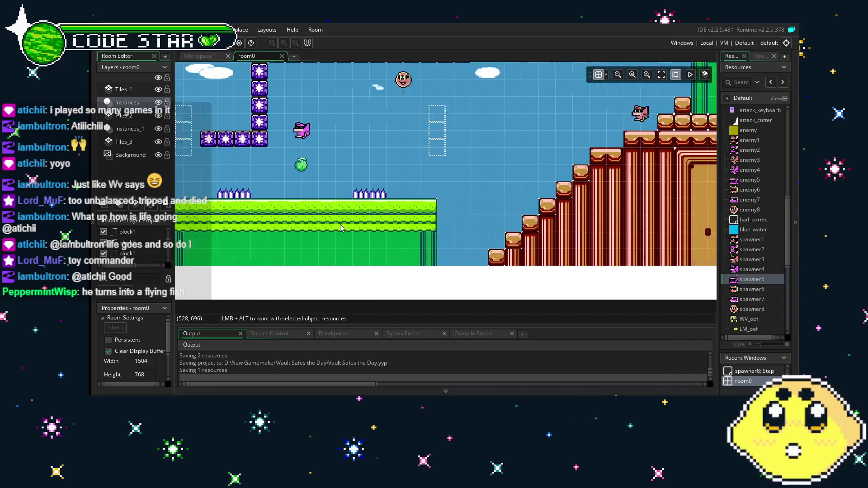
scroll(404, 245, left, 10)
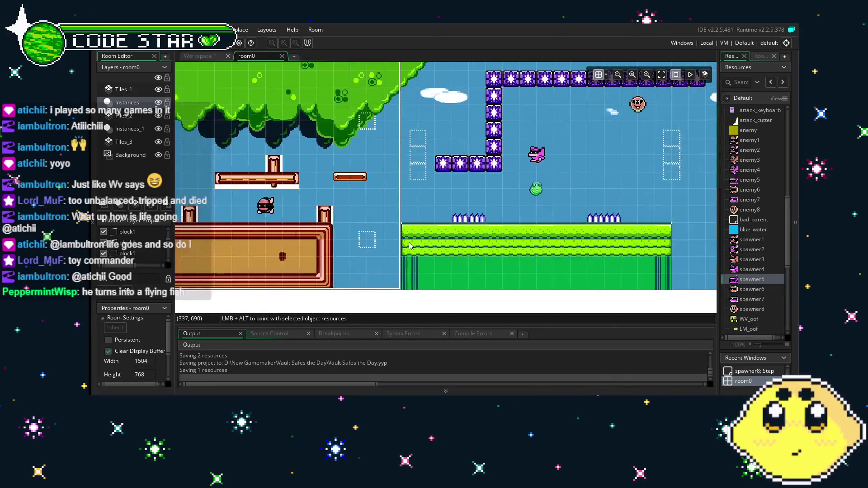
click(198, 47)
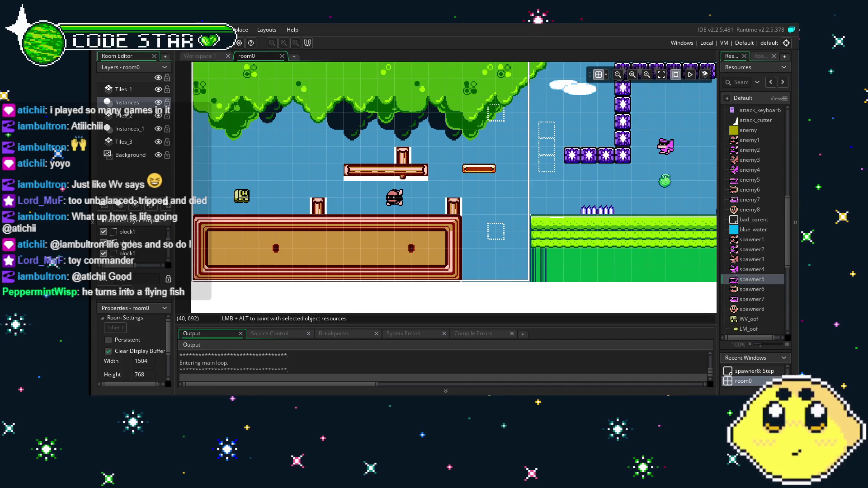
Step: In the running game, move the player right toward the purple wall
key(Right)
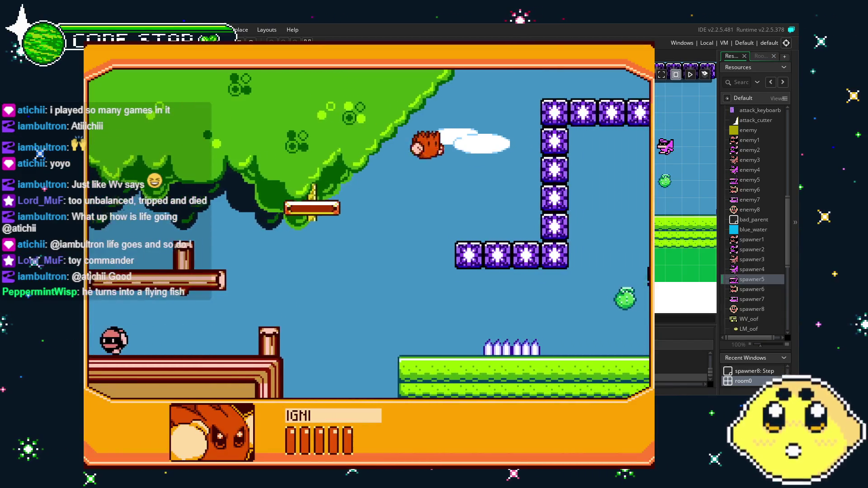
Step: Play over the purple wall, up the brick staircase, and past the green building
key(Right)
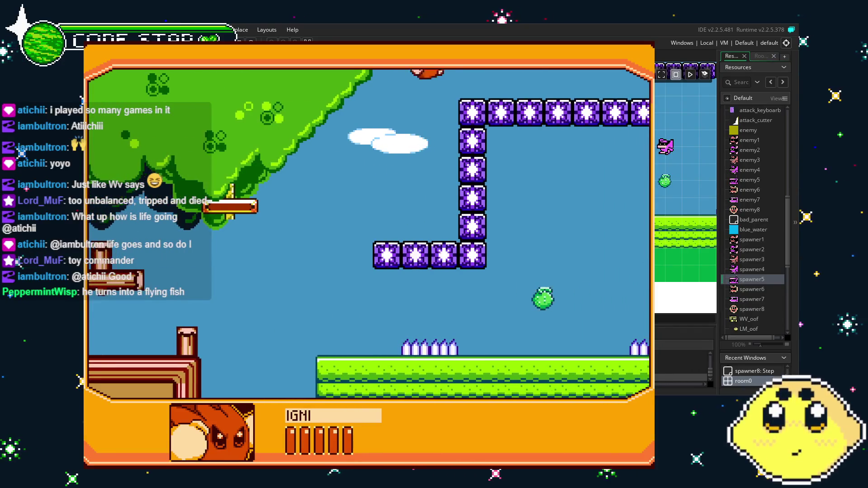
key(Right)
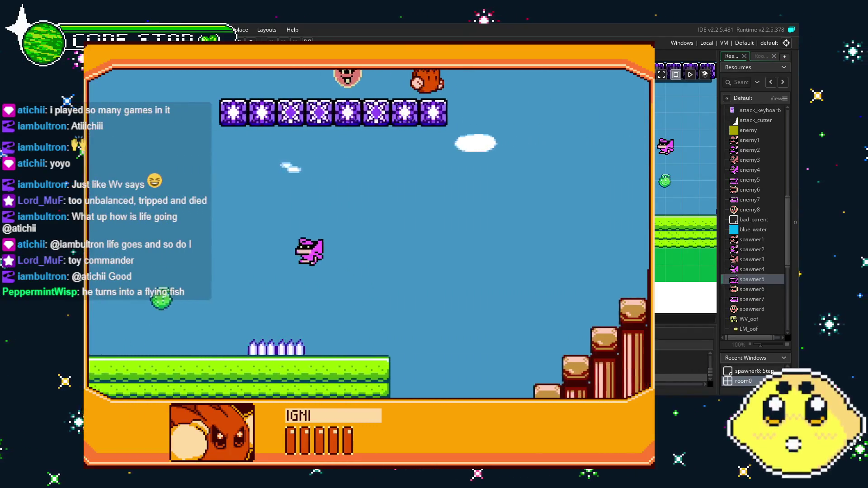
key(Right)
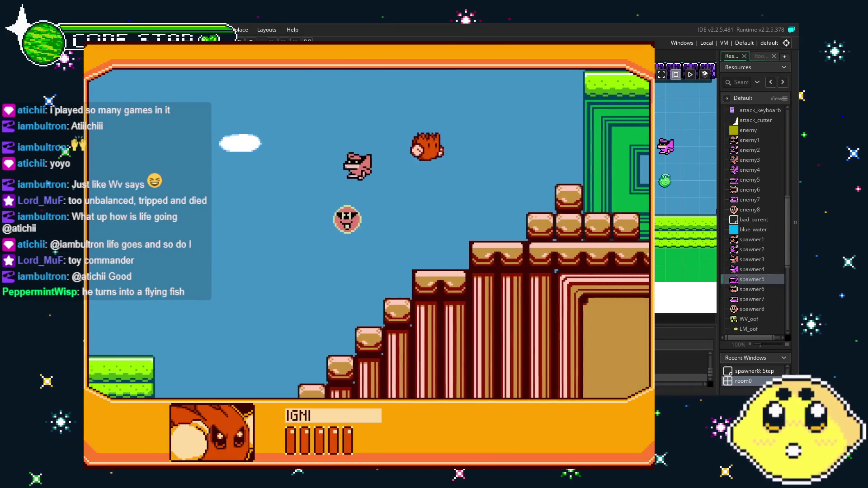
key(Right)
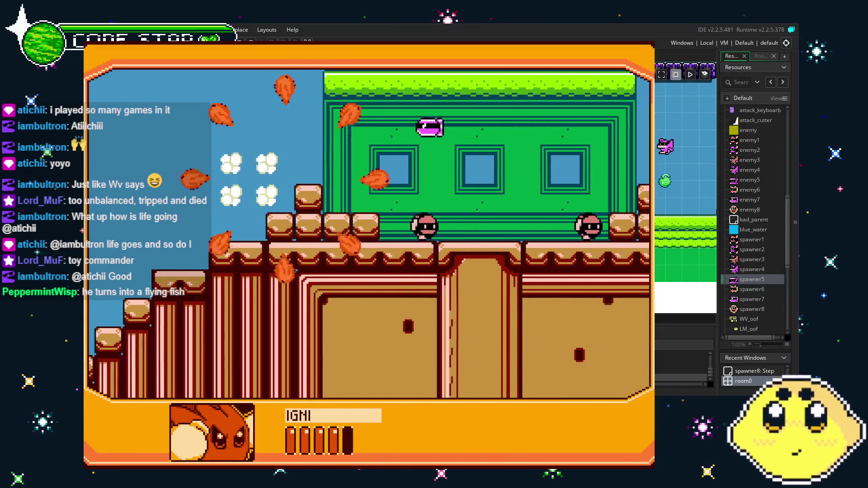
key(Right)
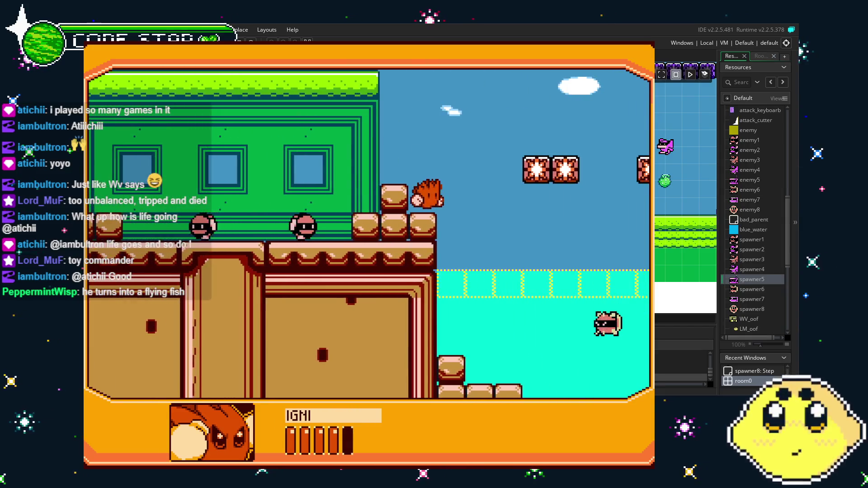
key(Right)
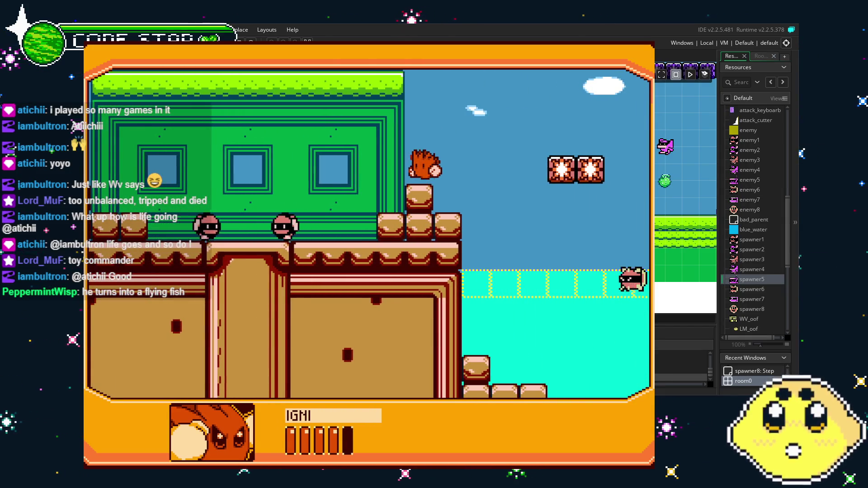
key(Left)
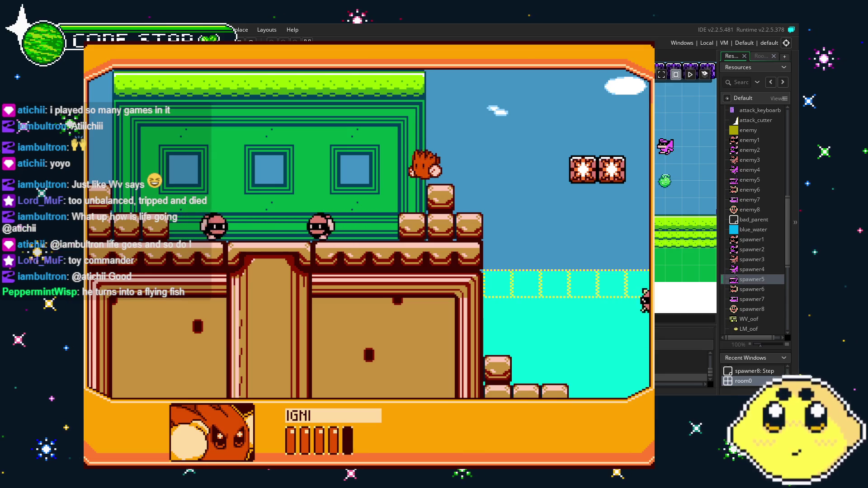
Step: Jump high, reach the grassy ledge, then run left out over the water
key(Right)
key(Up)
key(Right)
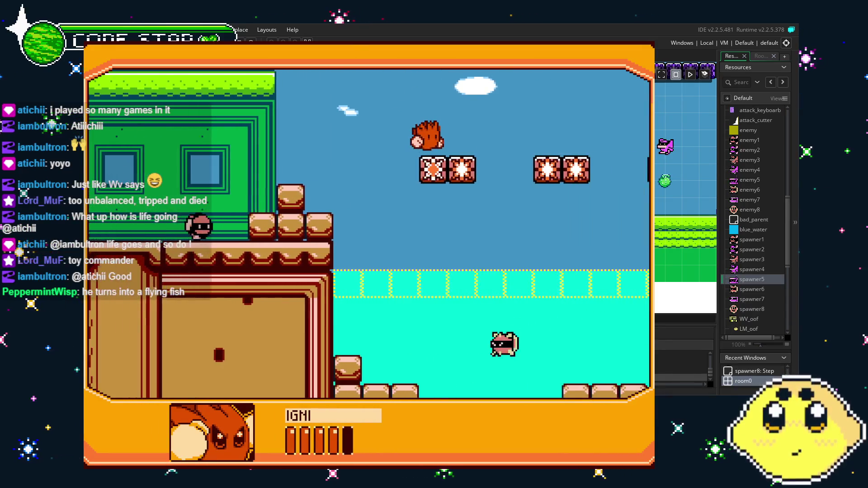
key(Right)
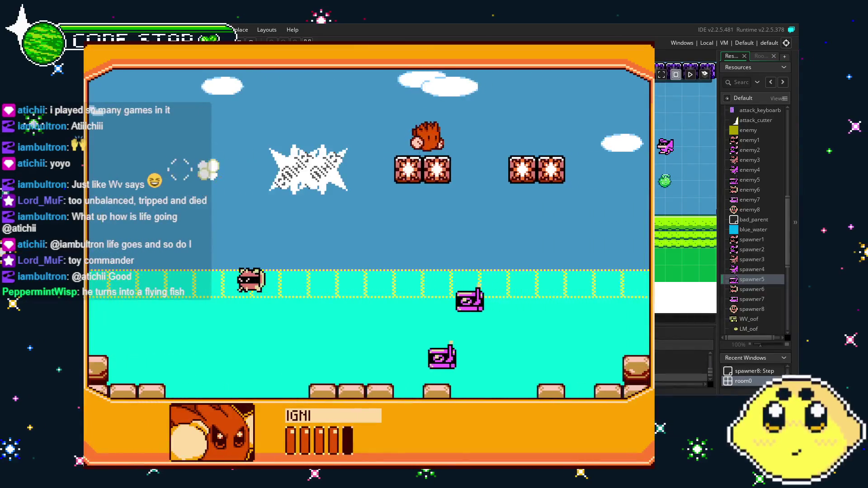
key(Right)
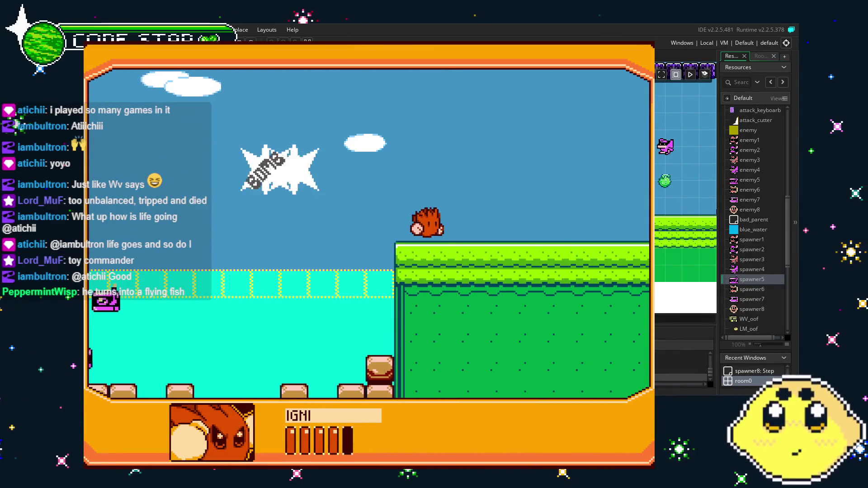
key(Left)
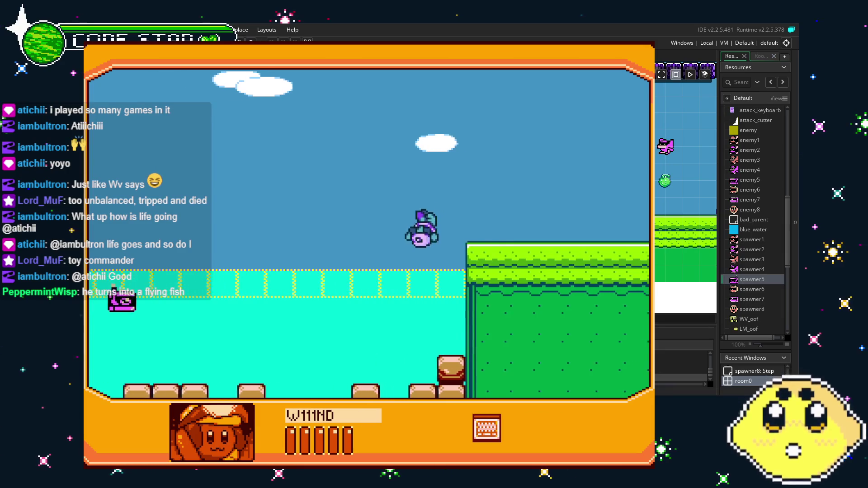
key(Left)
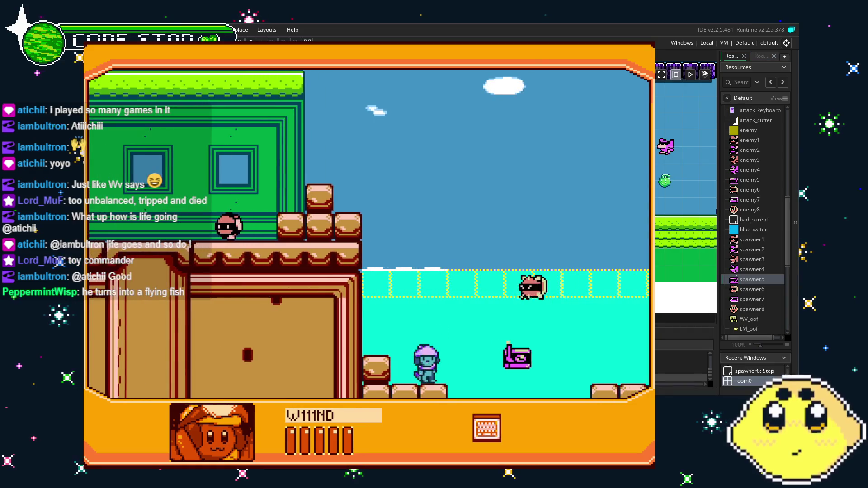
Step: Move along the seabed, leap out toward the grass, and close the game with Escape
key(Right)
key(Right)
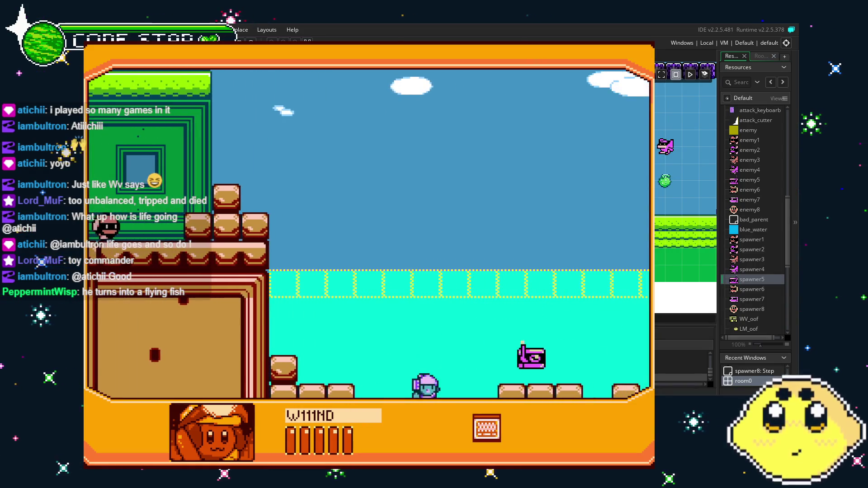
key(Right)
key(Up)
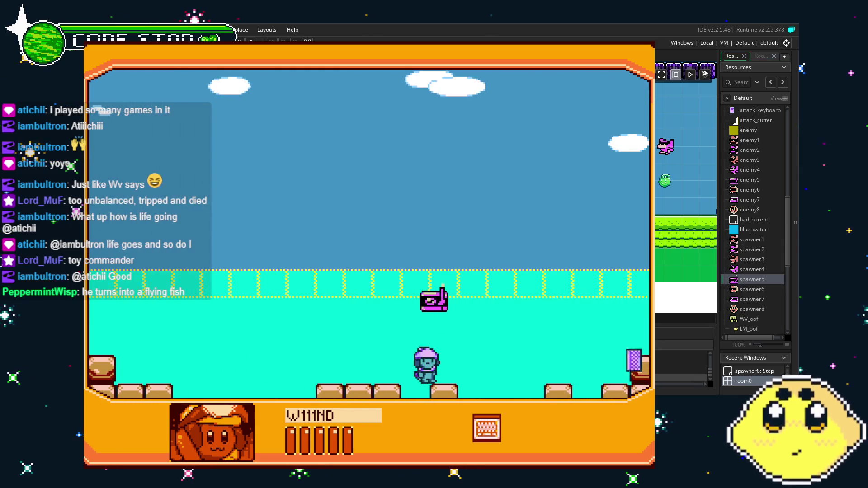
key(Right)
key(Right)
key(Up)
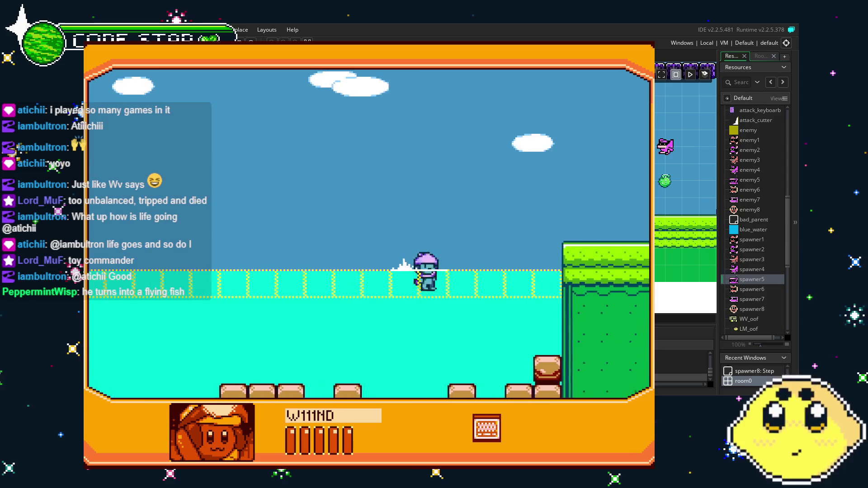
key(Right)
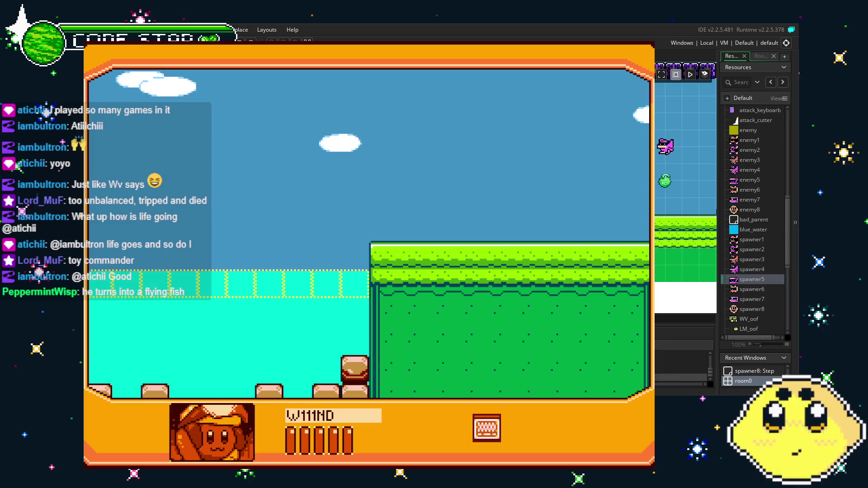
key(Escape)
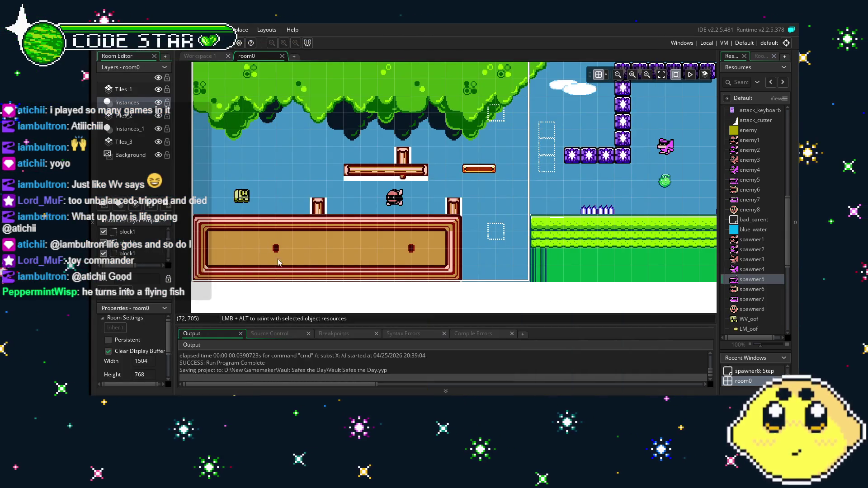
mouse_move(283, 270)
mouse_down()
mouse_move(406, 270)
mouse_move(213, 253)
mouse_up()
drag(441, 246, 214, 226)
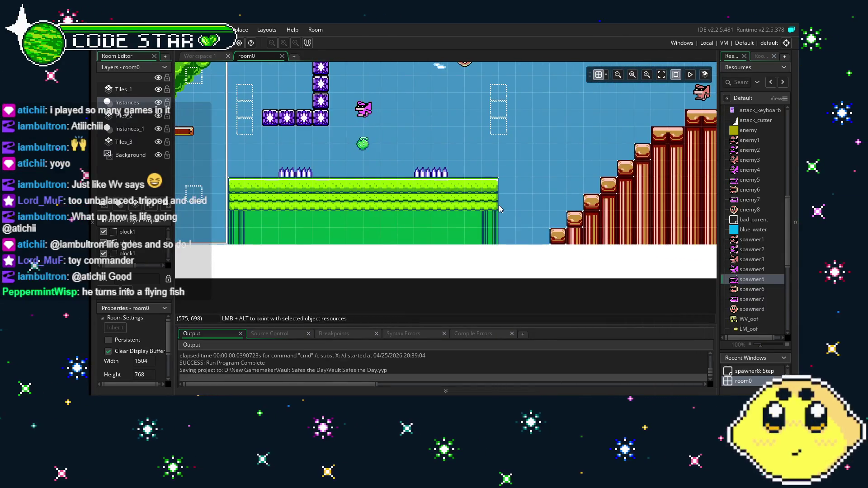
drag(498, 194, 397, 226)
drag(524, 205, 395, 236)
mouse_move(526, 236)
mouse_down()
mouse_move(308, 236)
mouse_move(441, 250)
mouse_move(354, 214)
mouse_move(168, 172)
mouse_move(340, 210)
mouse_up()
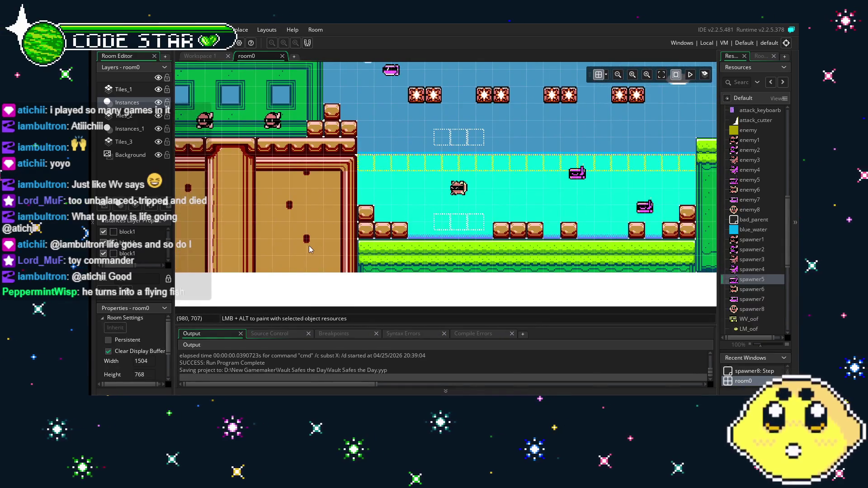
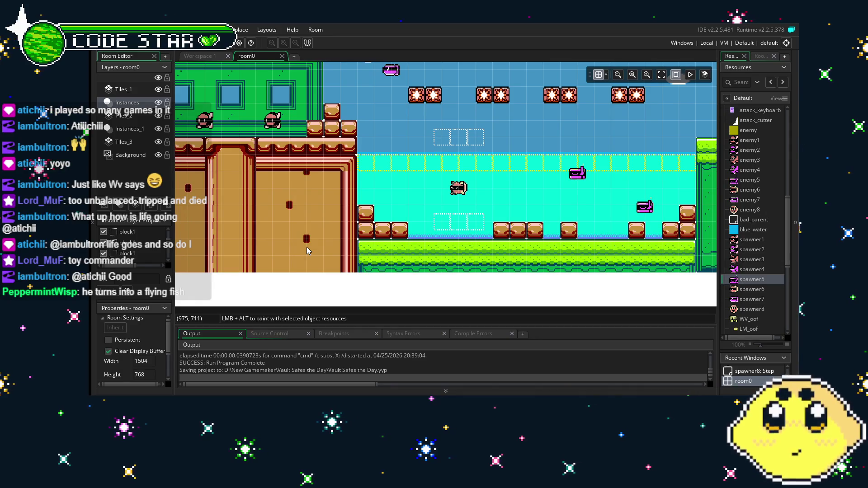
Step: Pan across room0 to look over the left part of the level
mouse_move(307, 251)
mouse_down()
mouse_move(586, 288)
mouse_move(740, 258)
mouse_up()
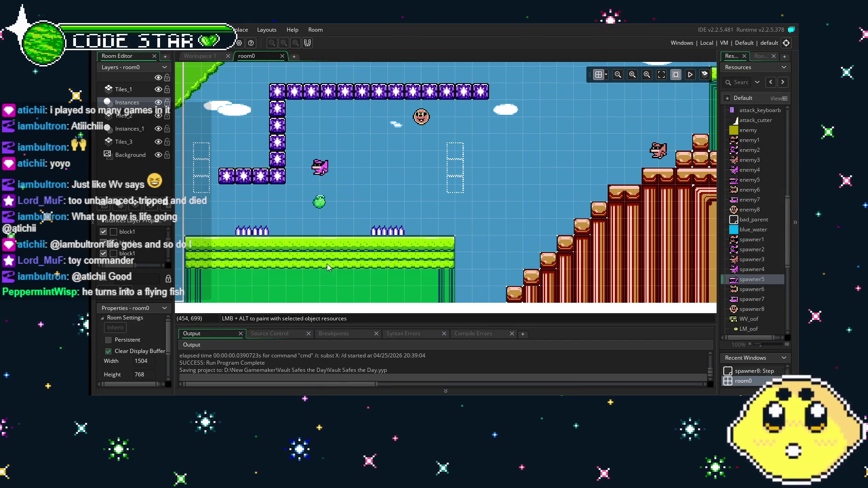
drag(329, 266, 589, 284)
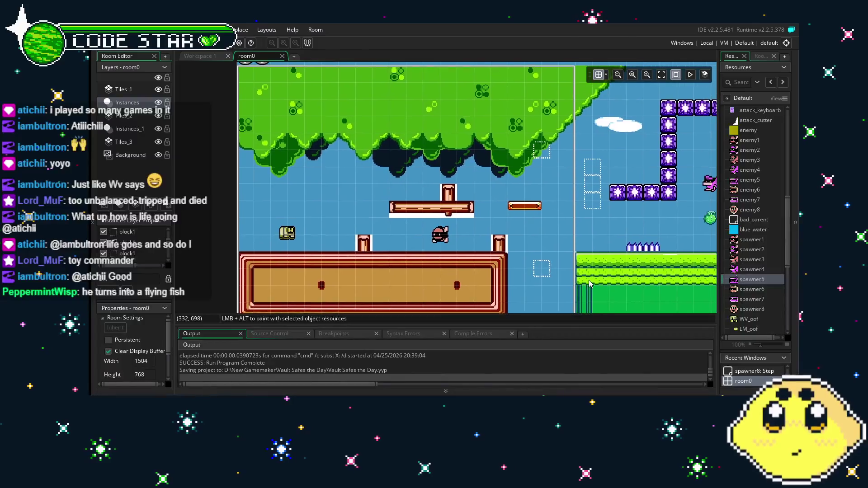
scroll(747, 245, up, 5)
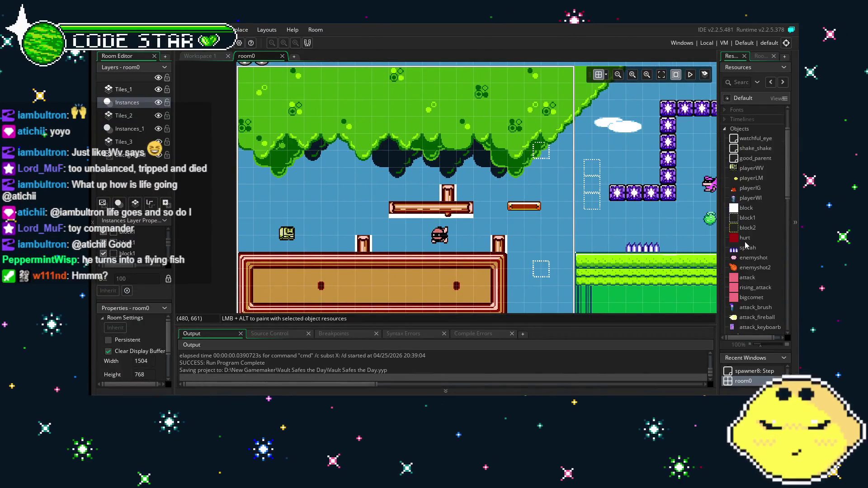
scroll(746, 244, up, 3)
Step: View the staircase and water-and-enemy areas, then expand the Sprites folder
drag(685, 269, 340, 264)
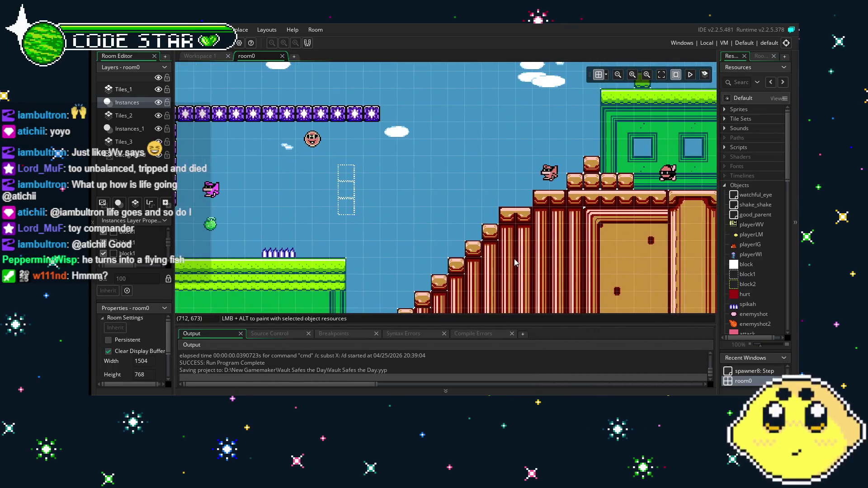
drag(601, 263, 335, 251)
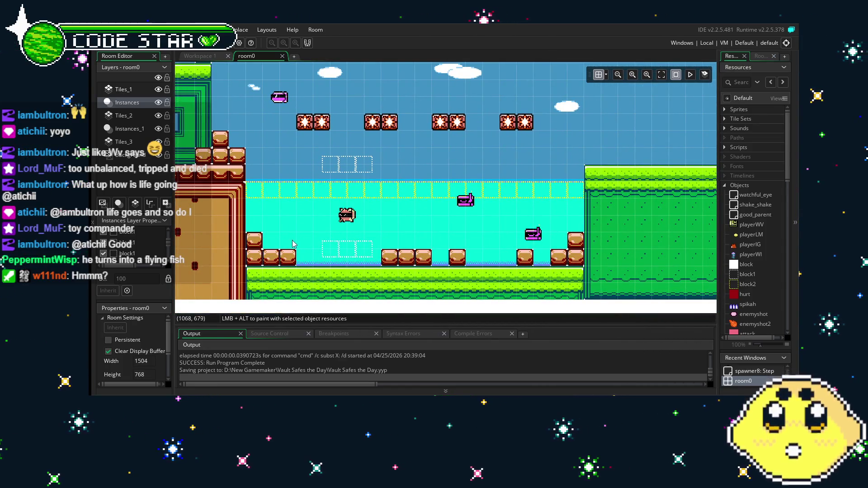
scroll(293, 244, left, 10)
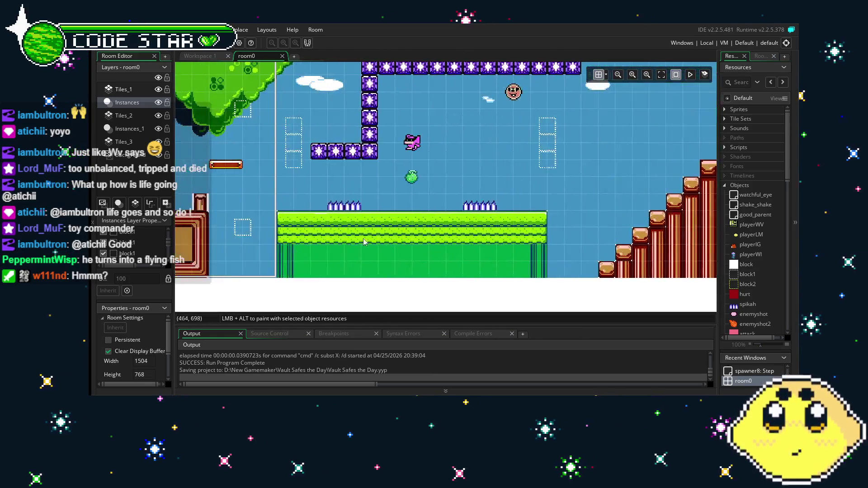
scroll(364, 242, left, 9)
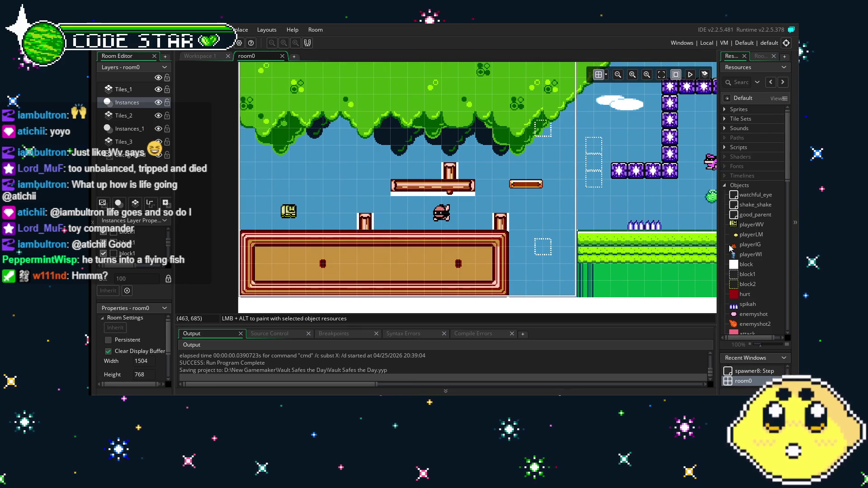
click(725, 109)
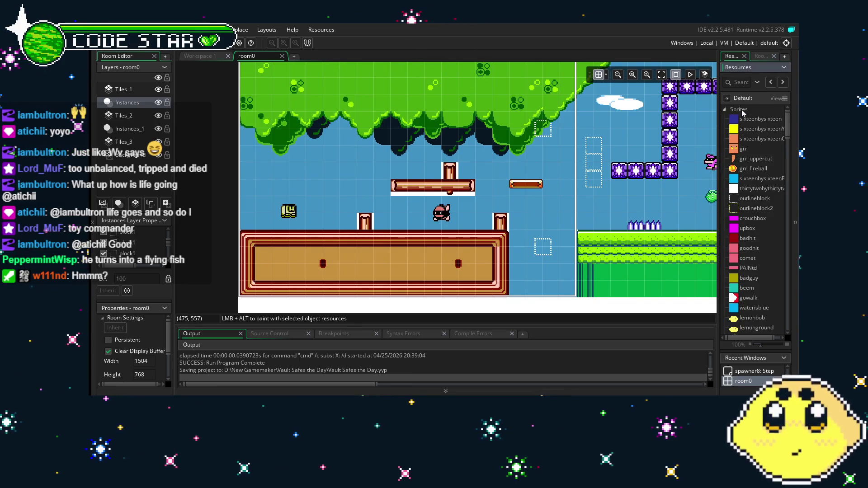
Step: Create a new empty sprite, sprite104, in the Sprites folder
right_click(744, 112)
click(742, 114)
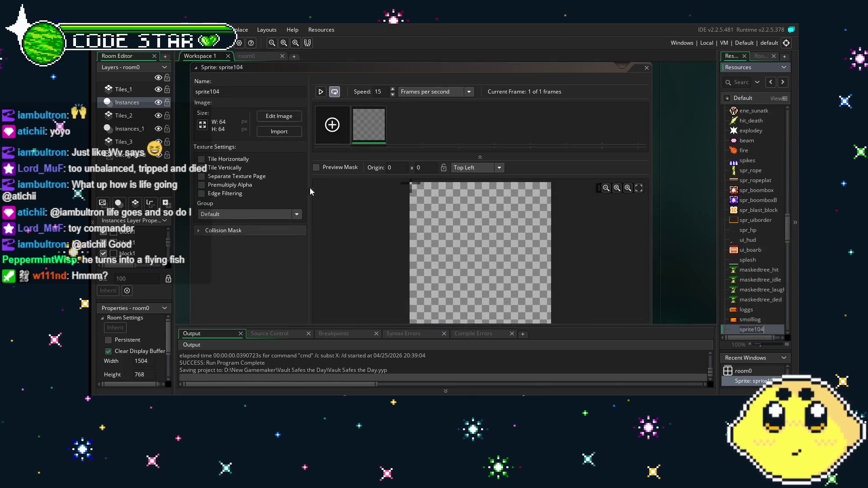
click(288, 137)
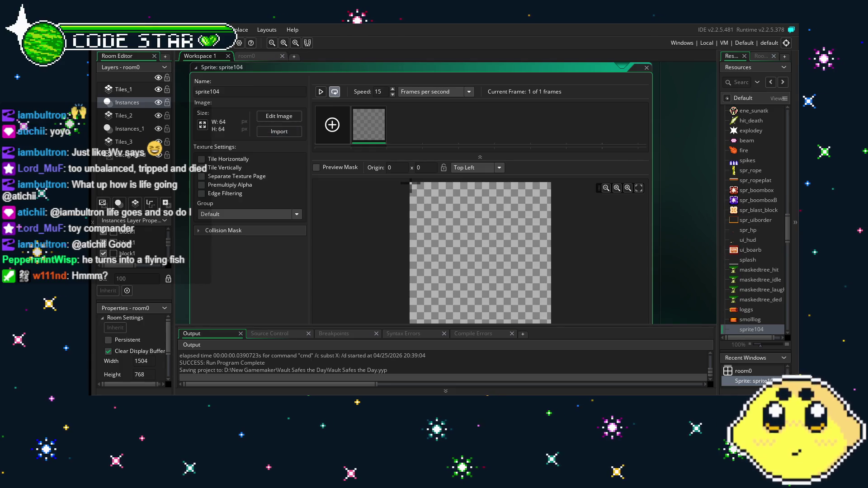
Step: Delete sprite104 from the resources list and confirm the deletion
click(756, 333)
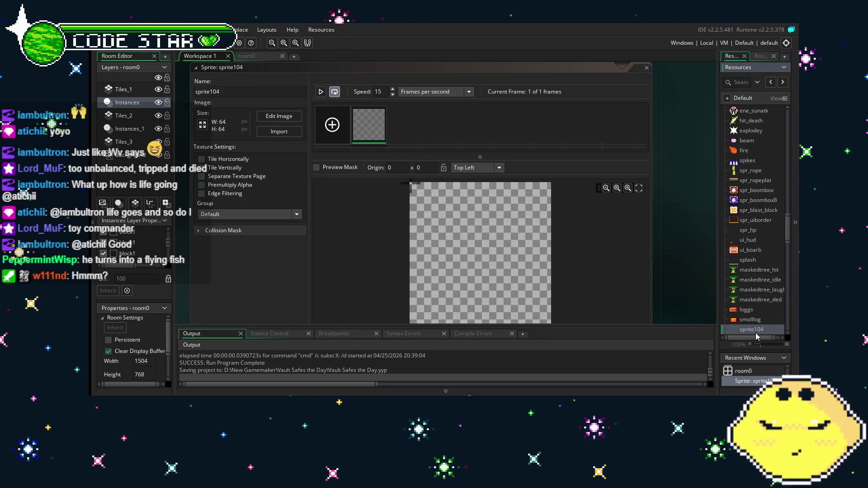
key(Delete)
key(Return)
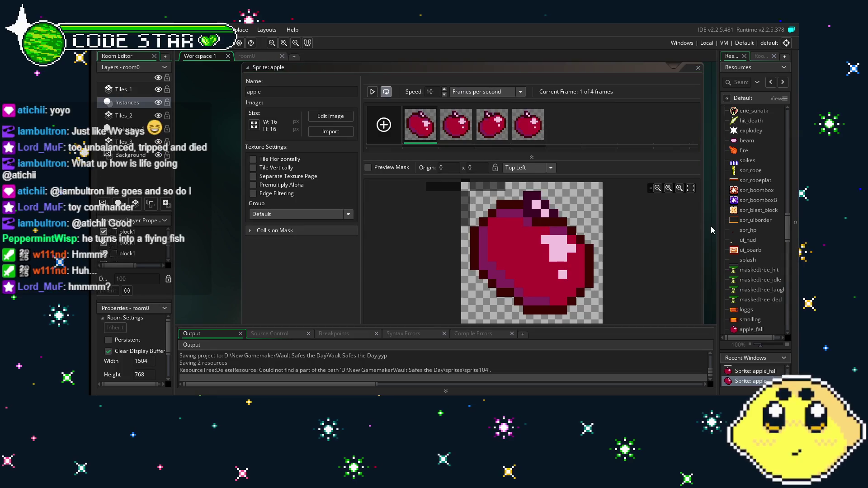
Step: Set the apple sprite's origin to Middle Centre
click(536, 169)
click(520, 224)
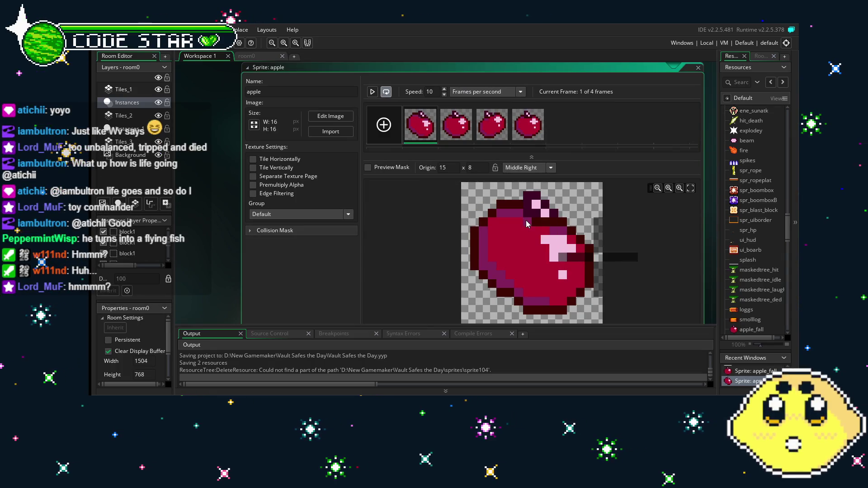
click(526, 168)
click(528, 227)
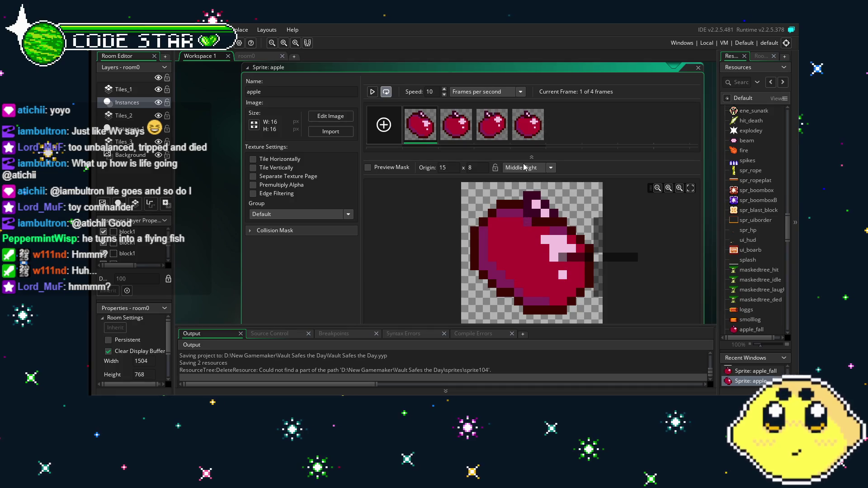
click(526, 167)
click(522, 215)
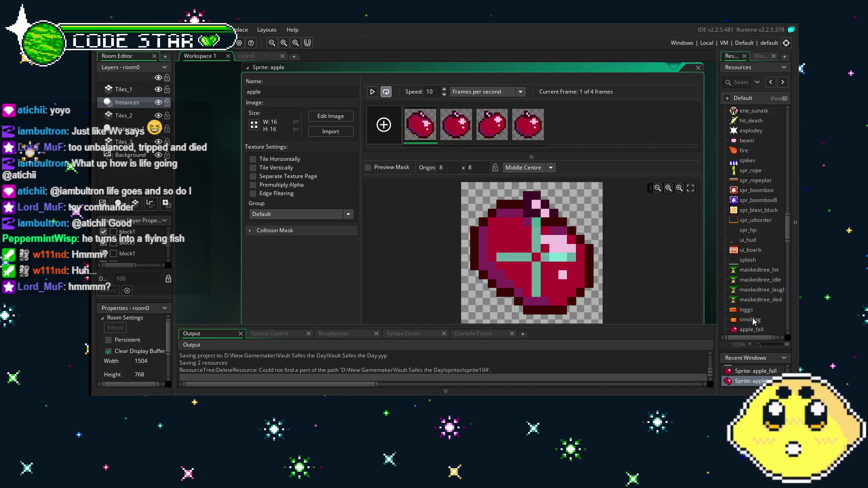
scroll(753, 326, down, 2)
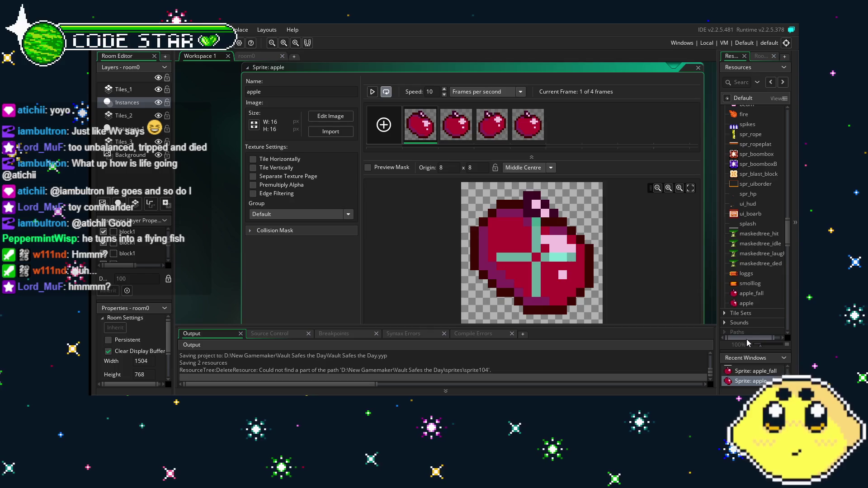
Step: Open the apple_fall sprite and set its origin to Middle Centre
double_click(753, 304)
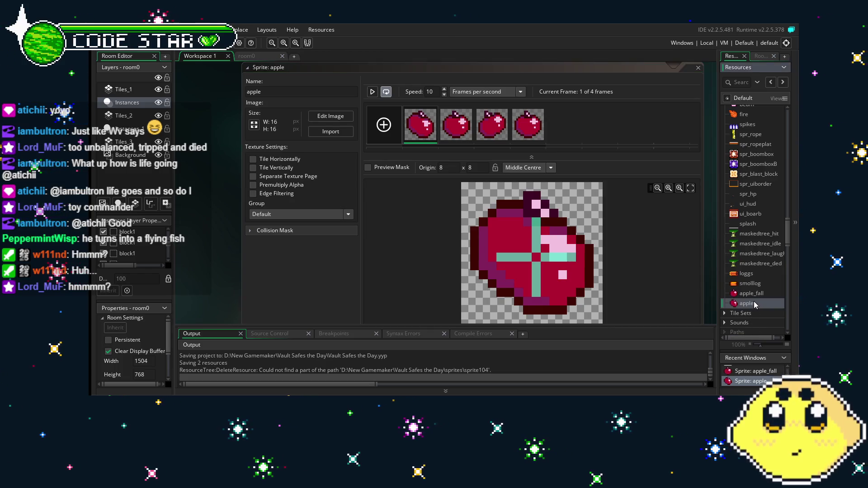
double_click(751, 293)
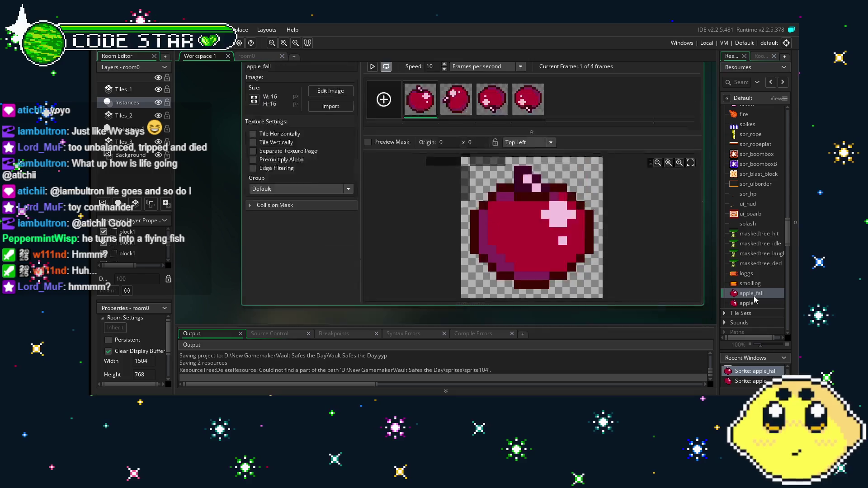
click(516, 168)
click(524, 215)
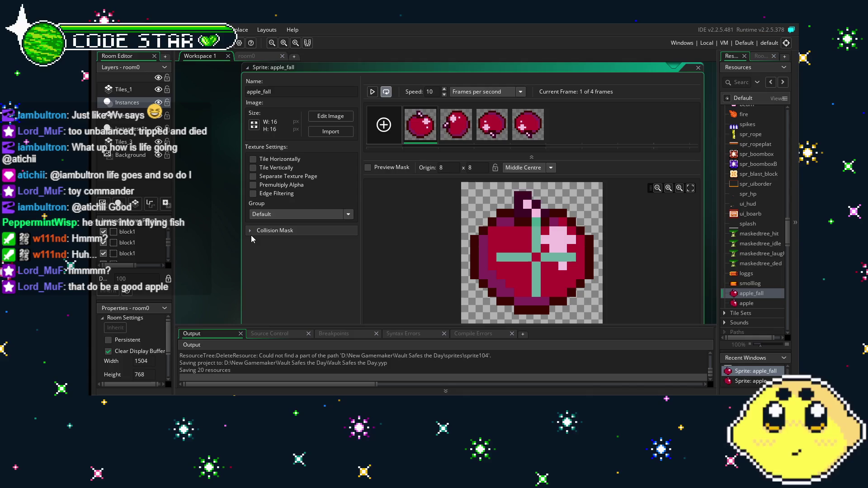
drag(251, 235, 234, 231)
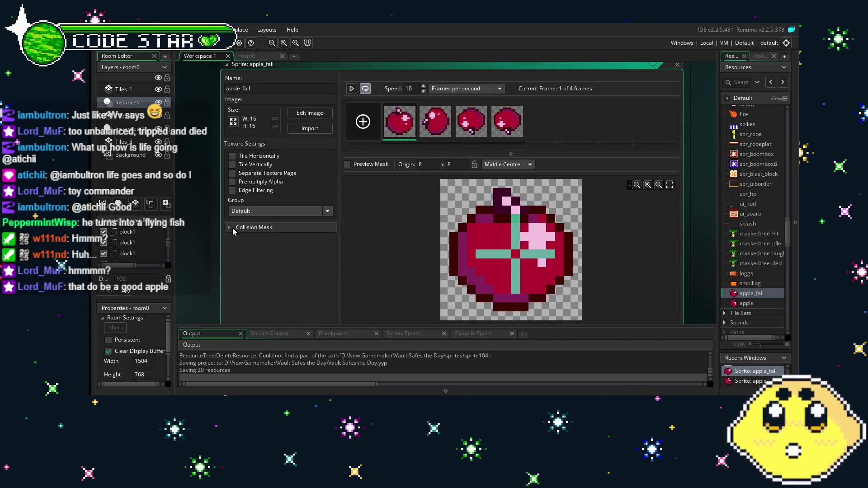
Step: Preview the apple_fall and apple animations, then return to room0
click(357, 91)
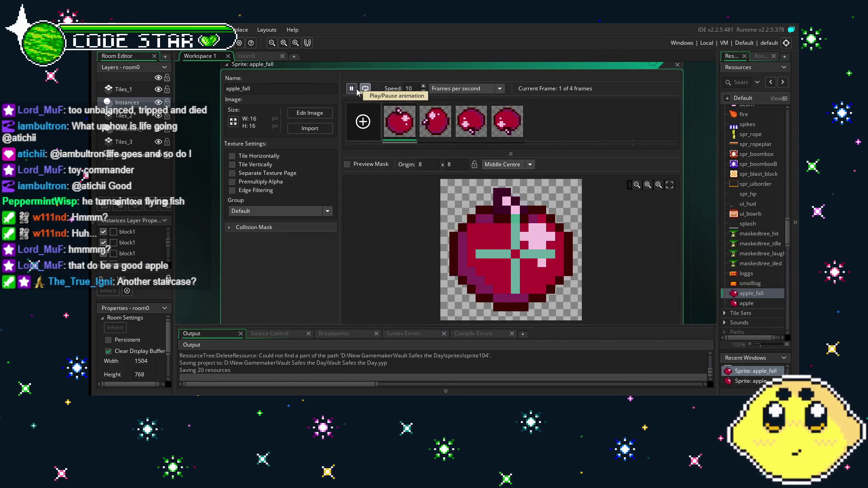
scroll(248, 268, down, 5)
scroll(258, 254, down, 2)
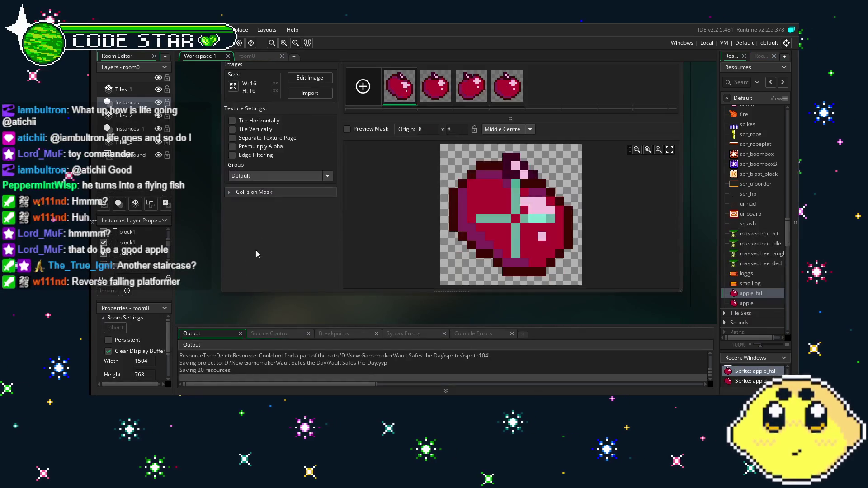
scroll(327, 173, up, 1)
click(353, 81)
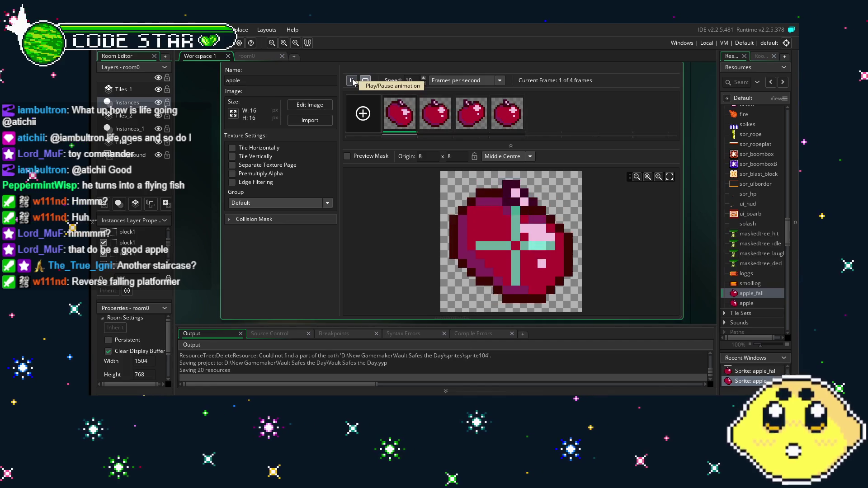
click(352, 81)
drag(258, 245, 291, 260)
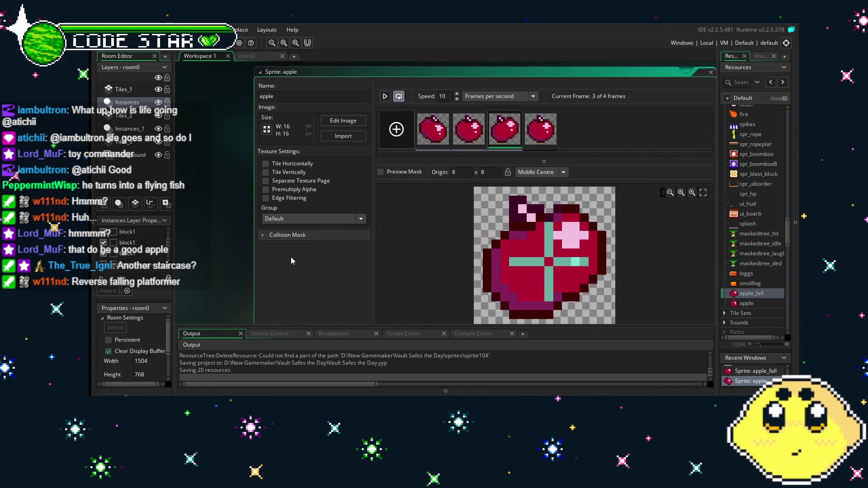
click(248, 60)
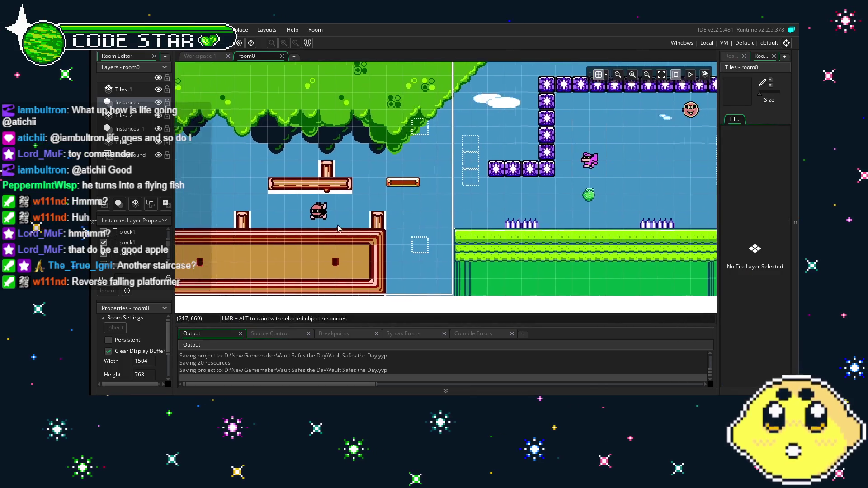
Step: Drag a water-section block up and right to 1328, 656 beside the grass cliff
scroll(407, 242, right, 10)
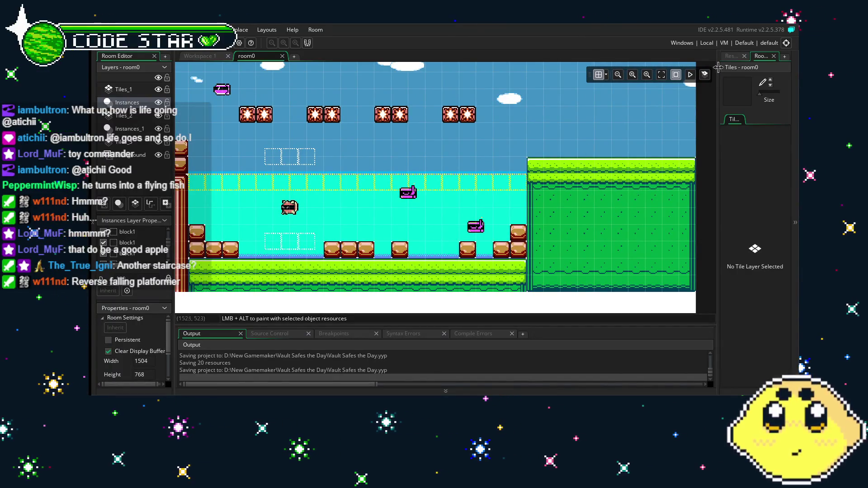
click(473, 256)
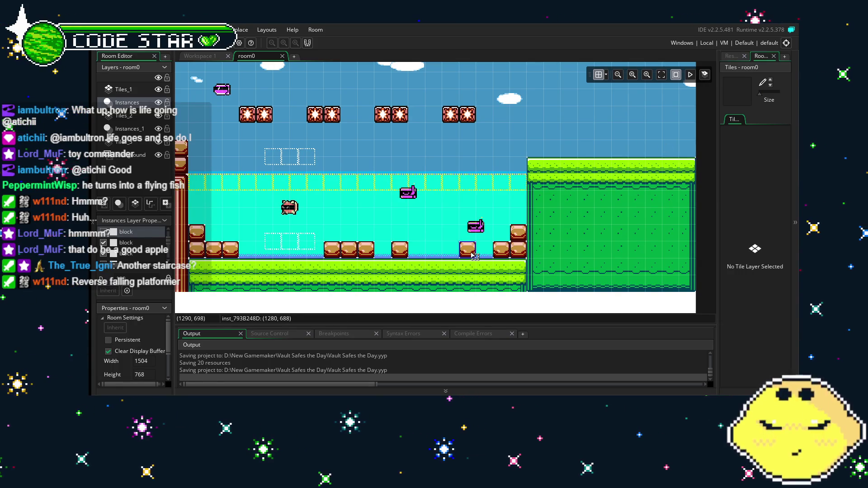
drag(487, 270, 528, 202)
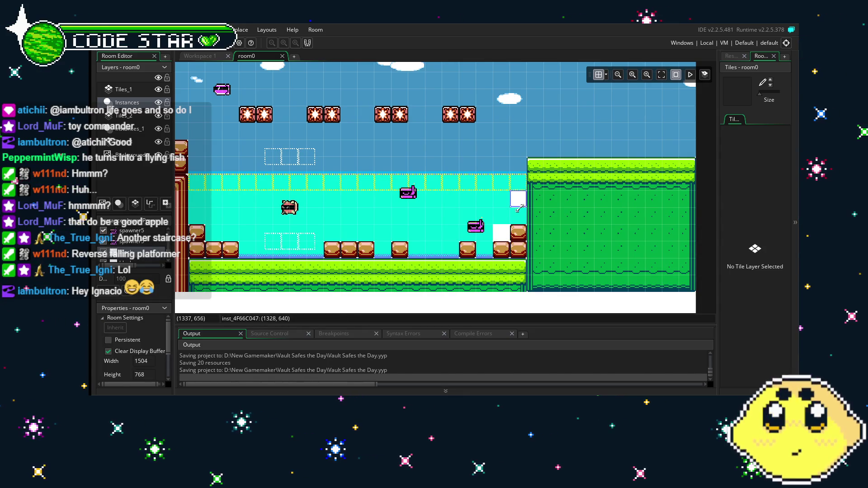
Step: Resize the white collision blocks by the grass ledge into stepped shapes, undoing the last change
drag(517, 208, 518, 225)
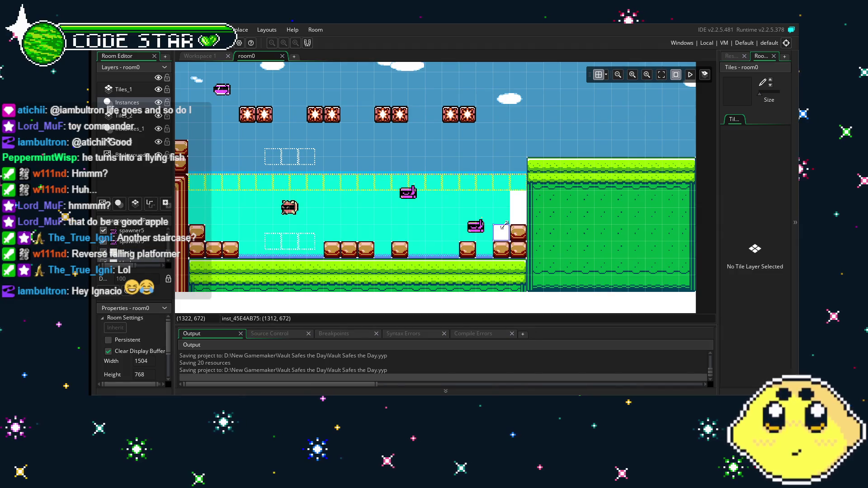
drag(504, 218, 504, 208)
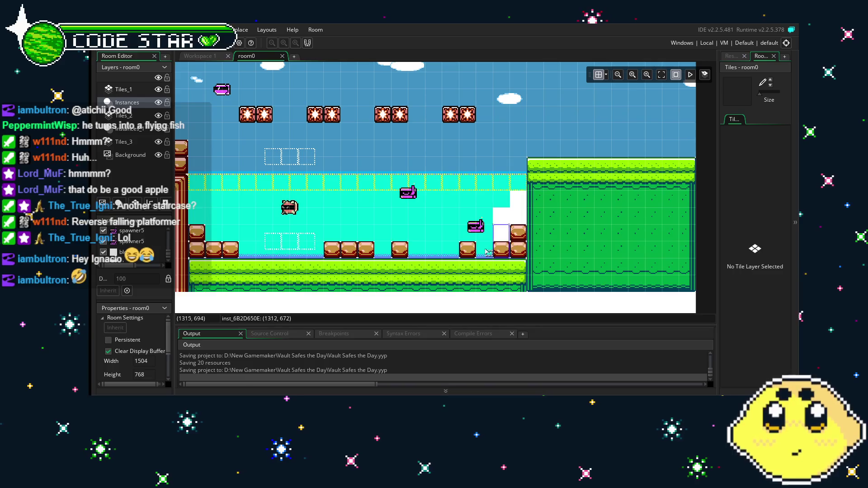
drag(506, 233, 478, 244)
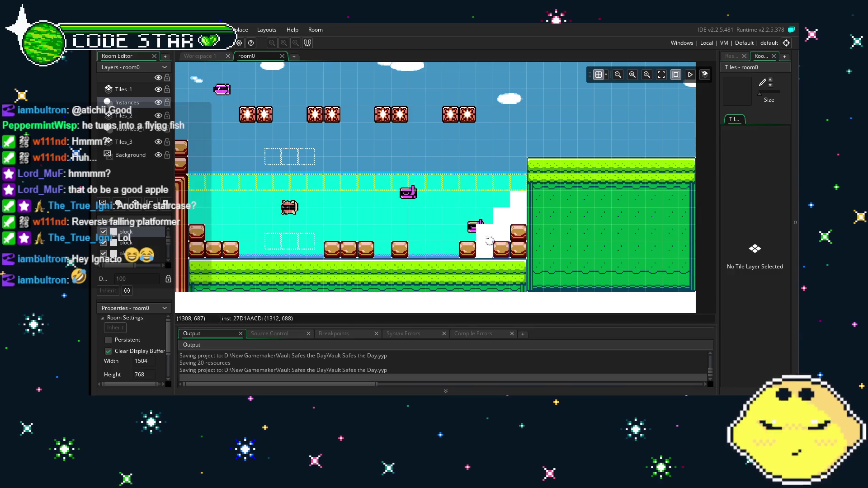
click(507, 240)
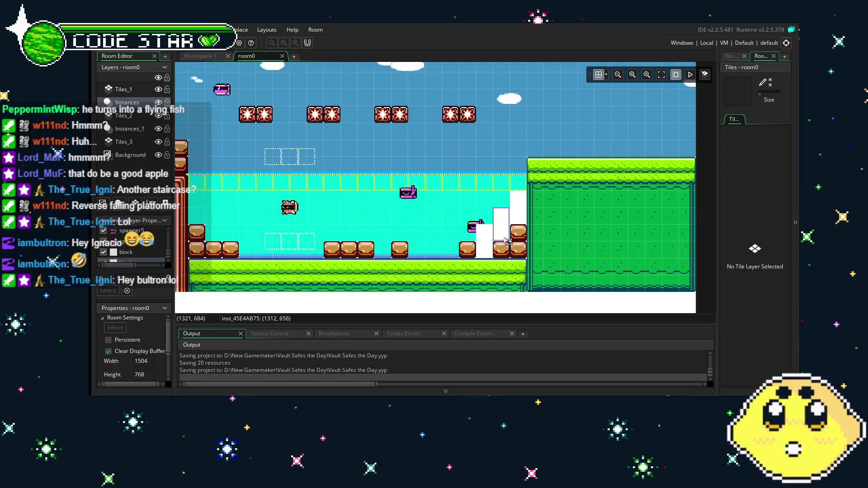
click(525, 258)
click(524, 258)
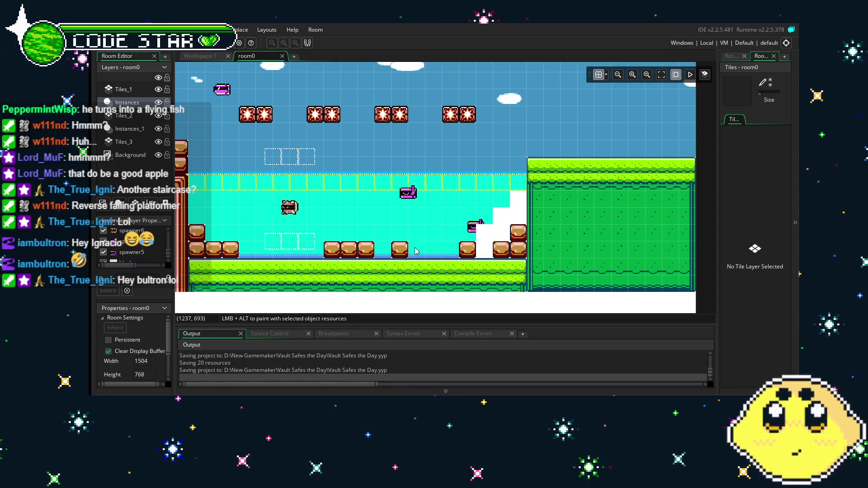
key(ctrl+z)
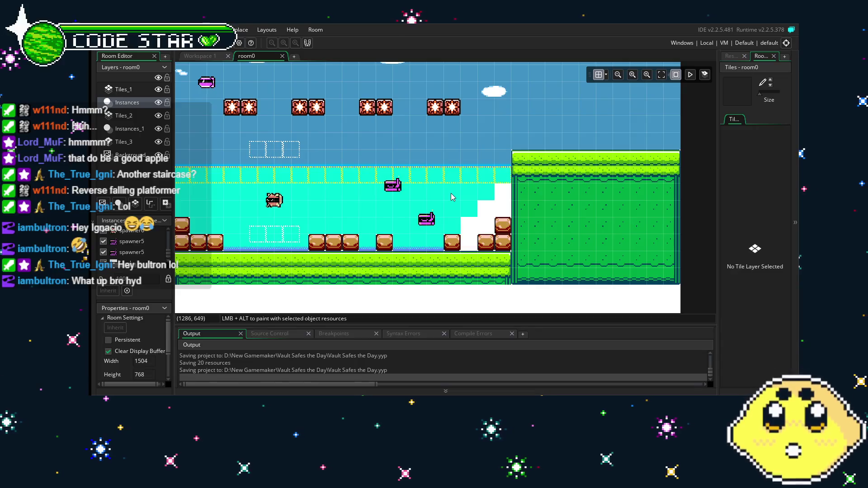
Step: Show the Resources list and make Tiles_1 the active layer
scroll(407, 226, right, 2)
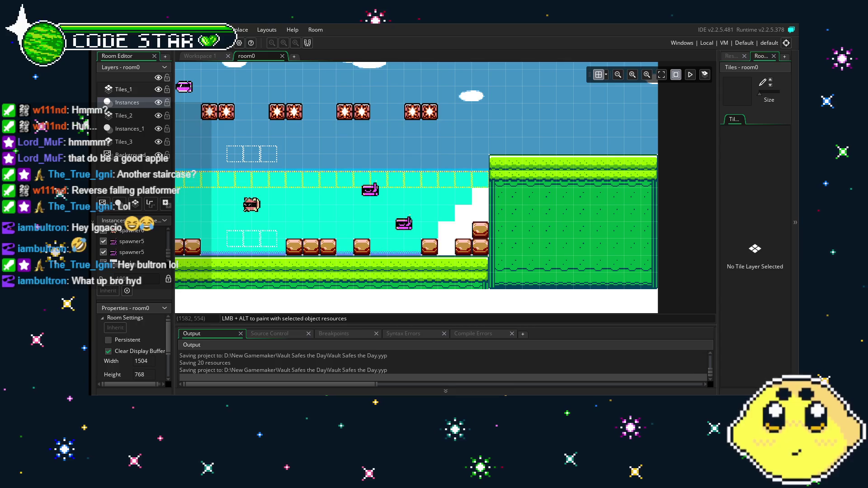
click(731, 56)
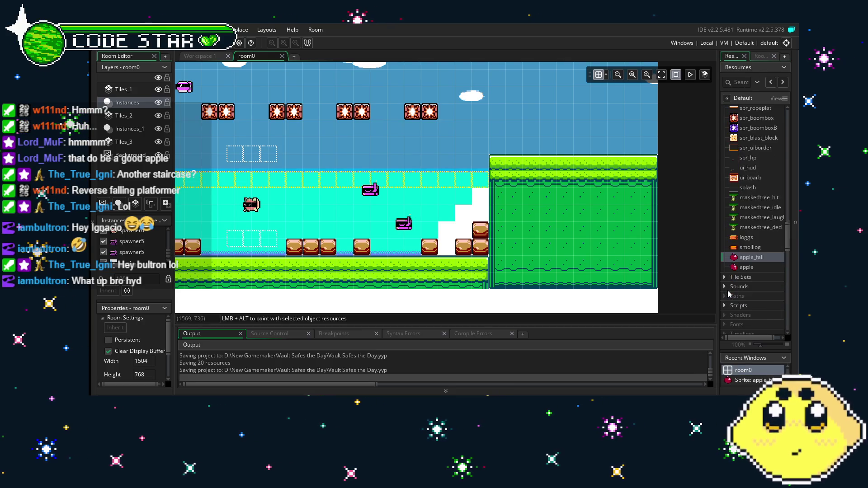
drag(579, 252, 599, 261)
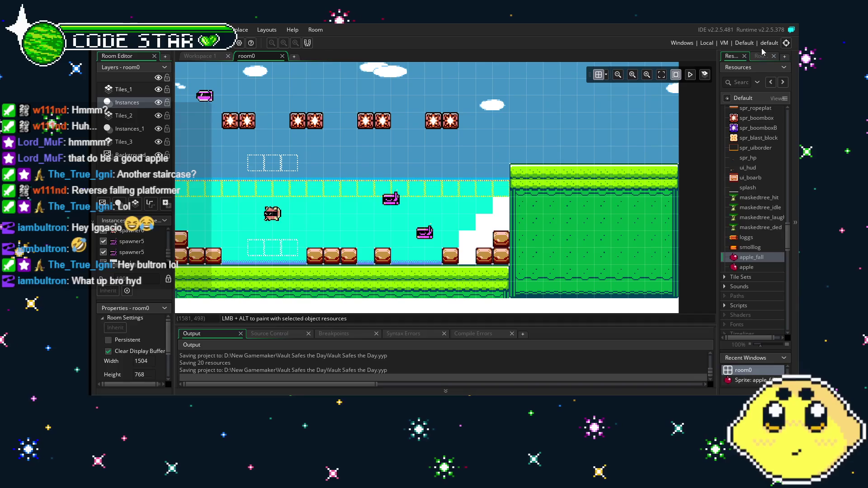
click(121, 93)
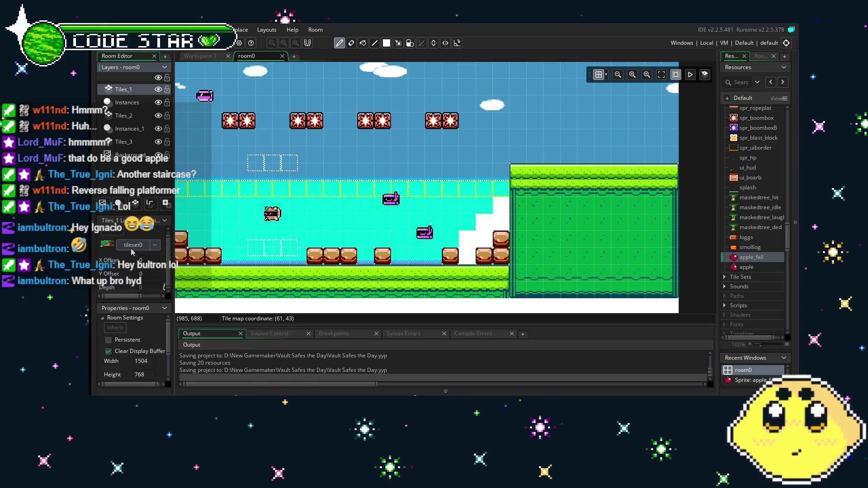
Step: Widen the room tileset palette and pick the brown brick tile
click(761, 56)
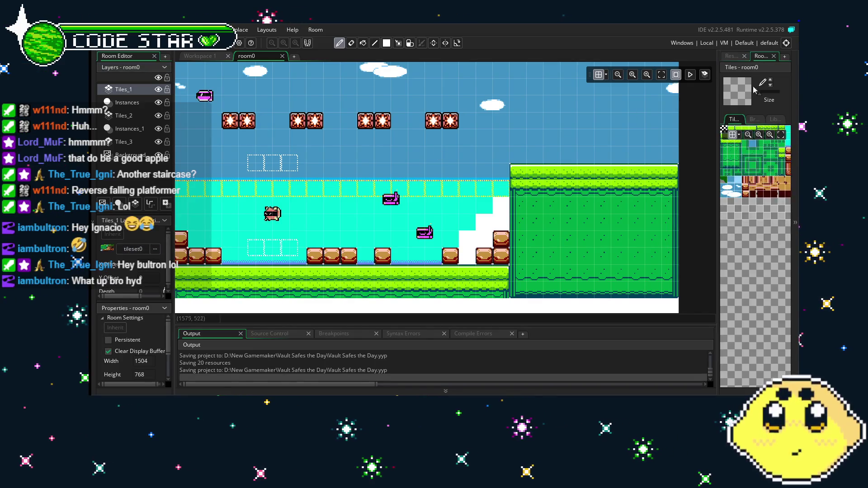
scroll(748, 191, up, 2)
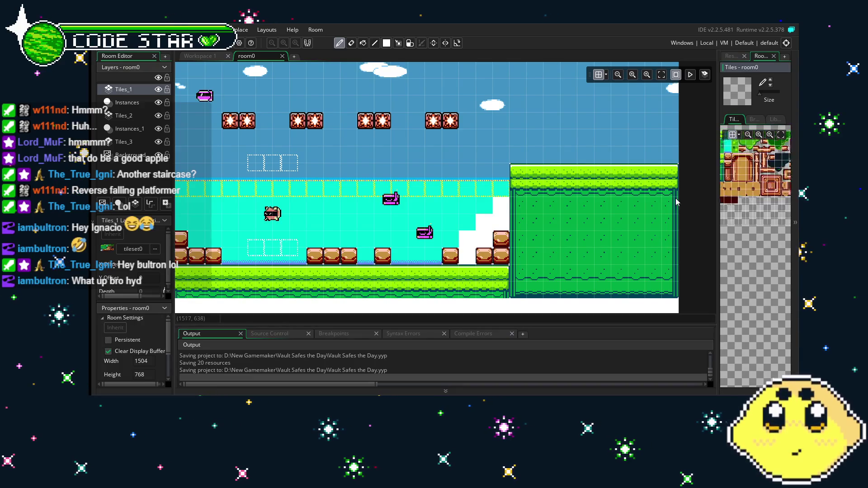
scroll(723, 203, up, 2)
scroll(719, 206, up, 3)
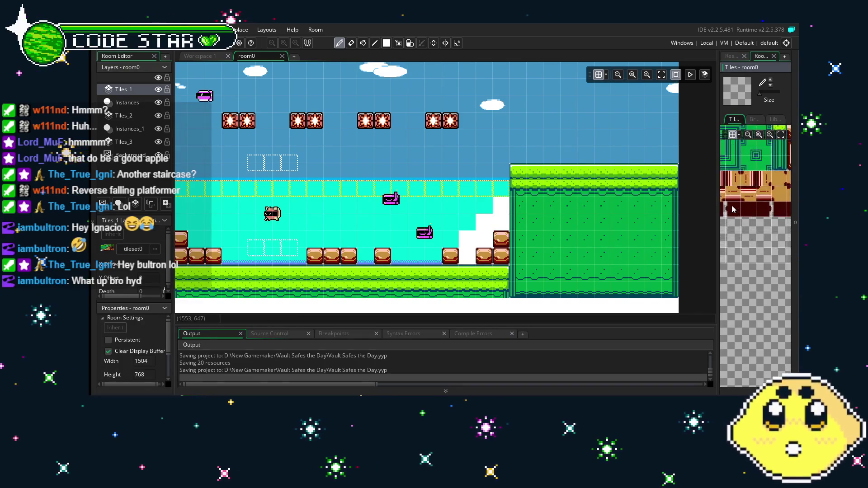
scroll(746, 221, up, 3)
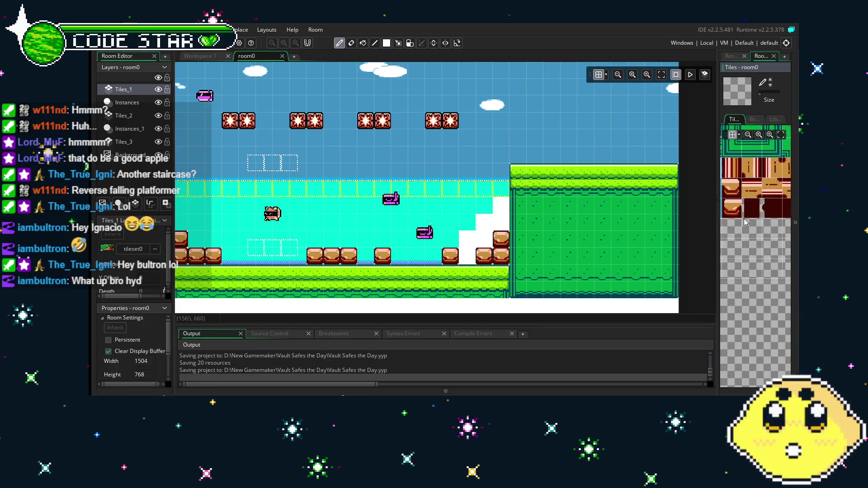
scroll(746, 221, down, 4)
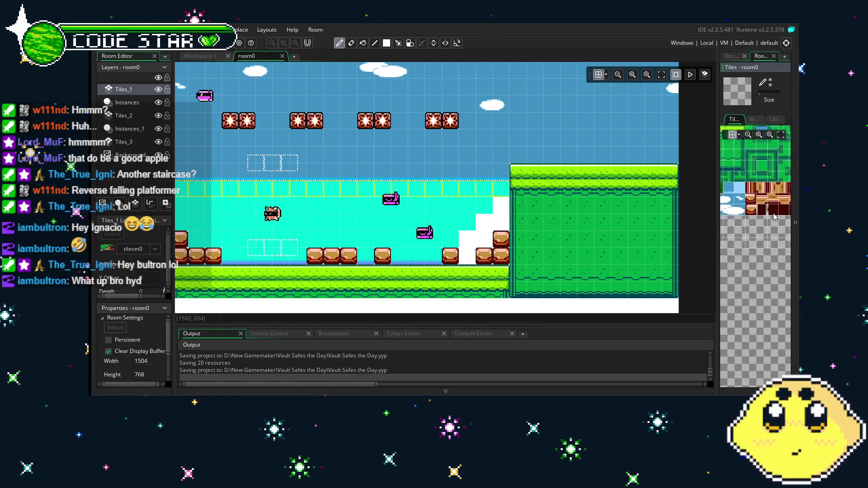
scroll(753, 256, down, 2)
scroll(754, 256, up, 2)
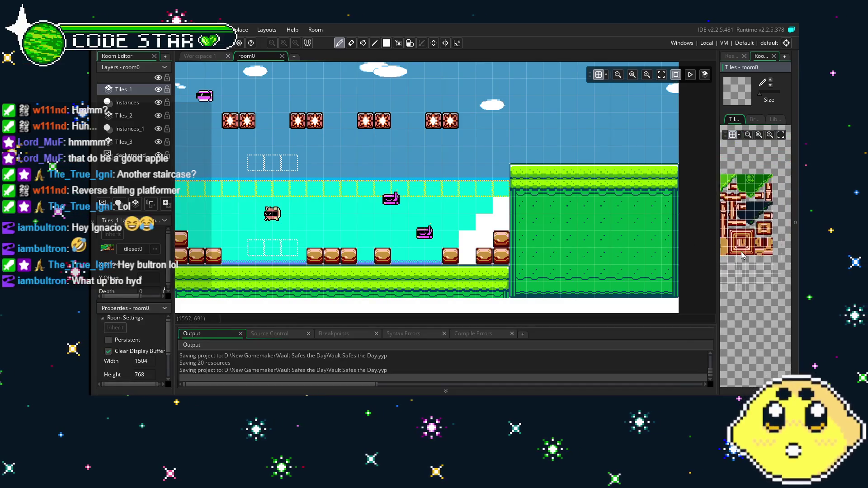
scroll(753, 255, up, 2)
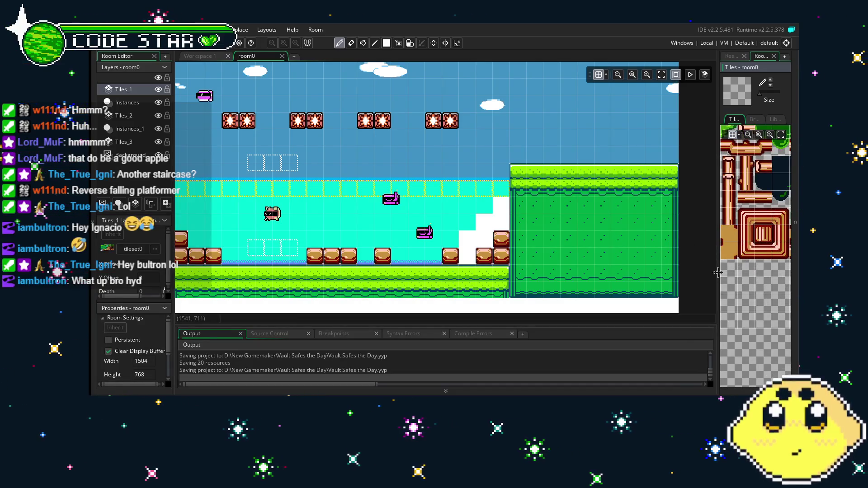
drag(715, 273, 682, 277)
scroll(712, 278, up, 5)
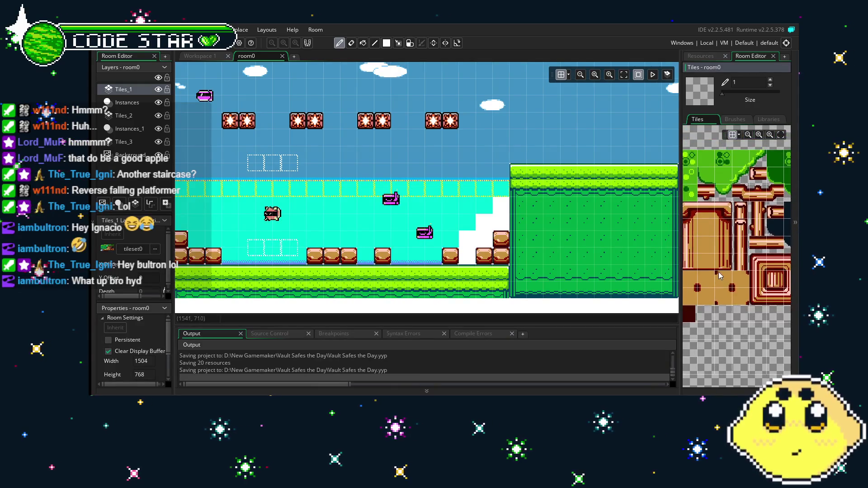
scroll(712, 277, left, 3)
click(763, 215)
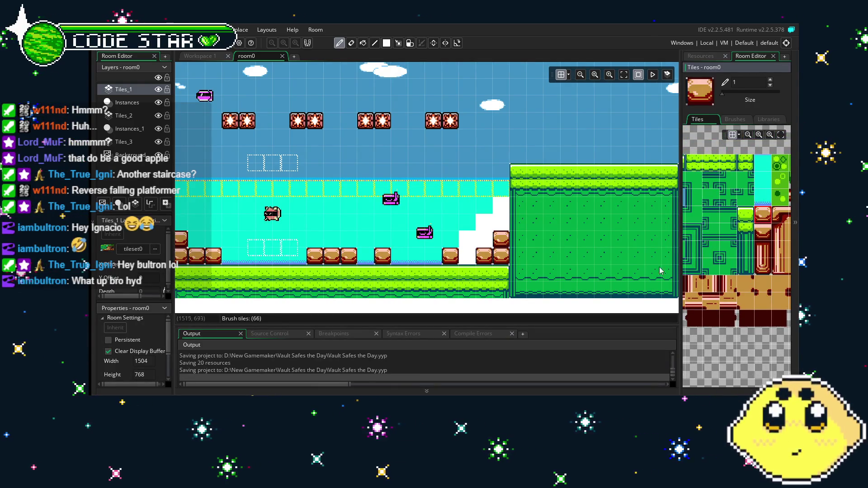
Step: Paint five brick tiles up the staircase, switch to the eraser, then return to Instances
click(467, 255)
click(468, 238)
click(484, 238)
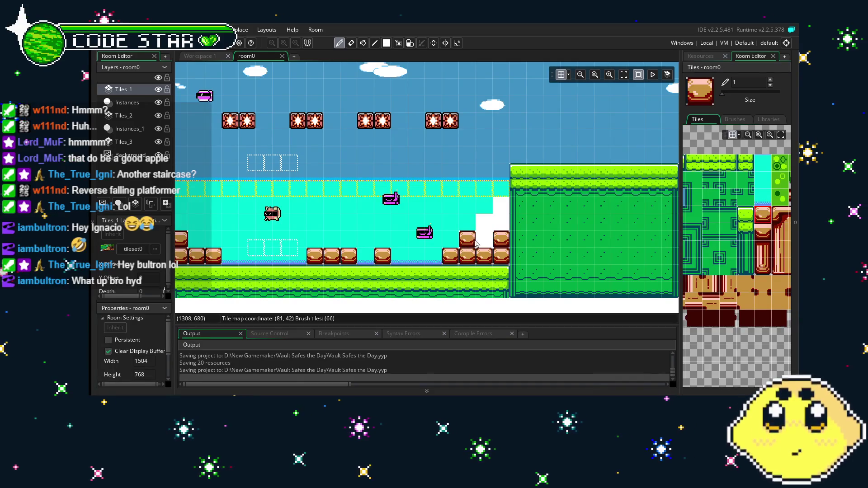
click(484, 221)
click(511, 208)
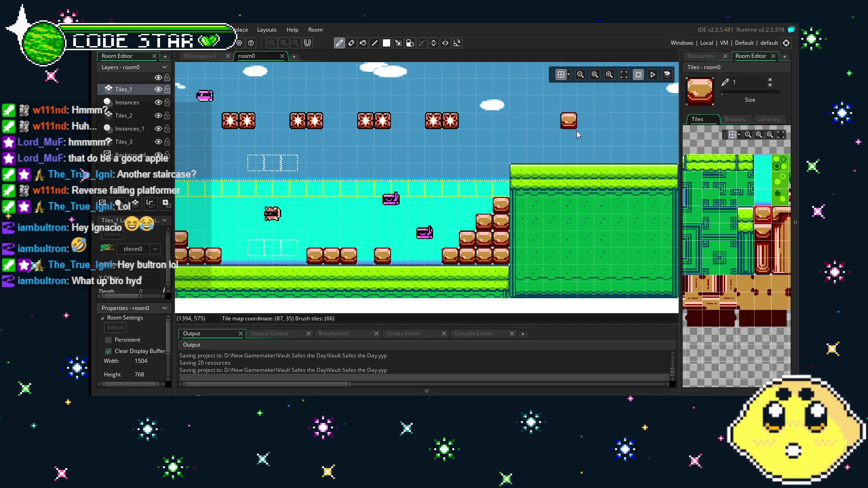
mouse_move(577, 134)
mouse_down()
mouse_move(419, 136)
mouse_move(631, 130)
mouse_up()
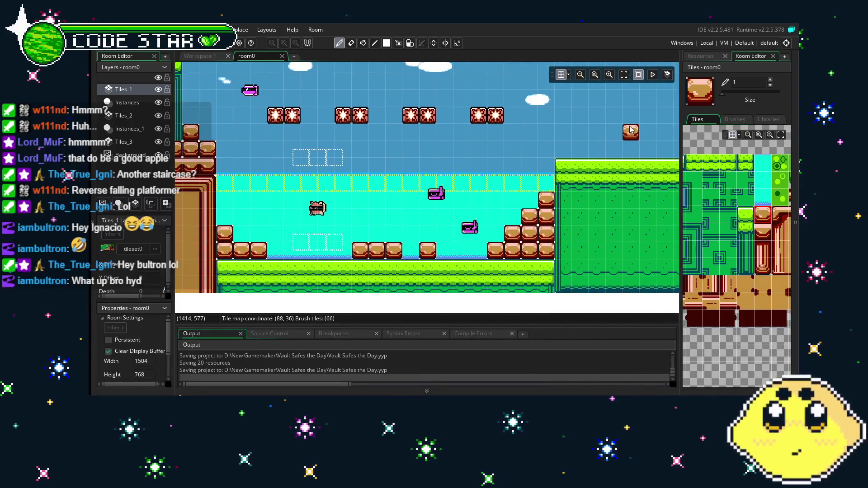
key(e)
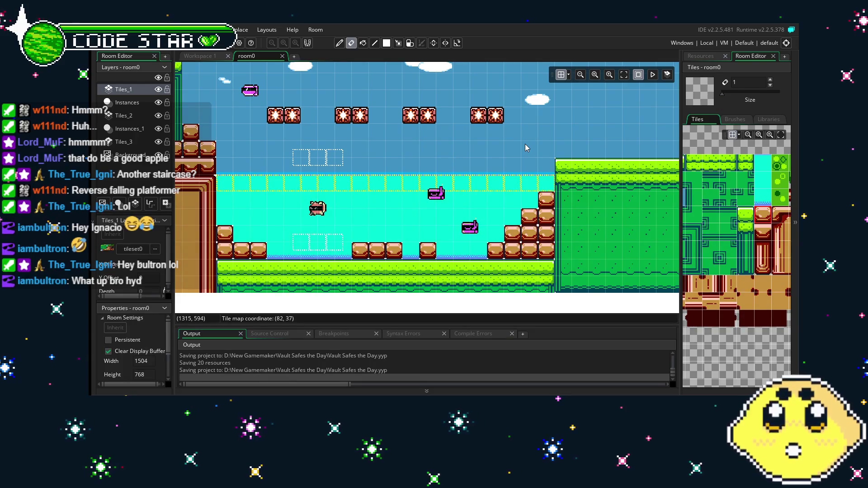
drag(512, 144, 409, 147)
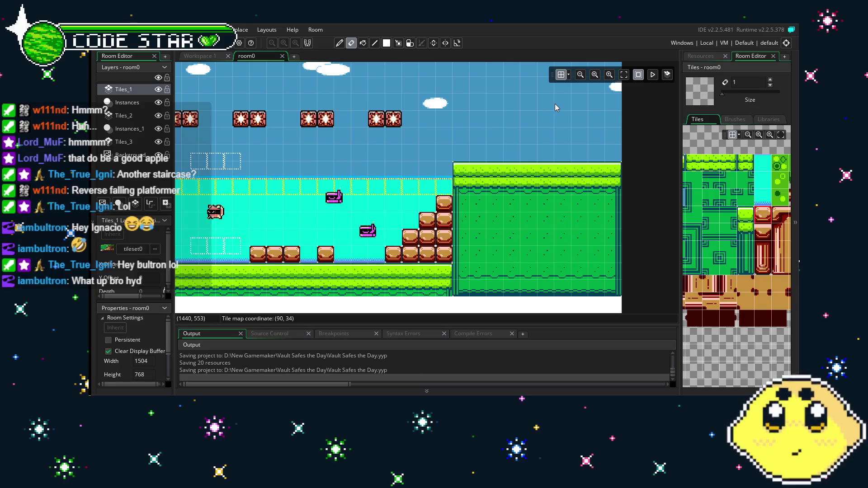
click(127, 102)
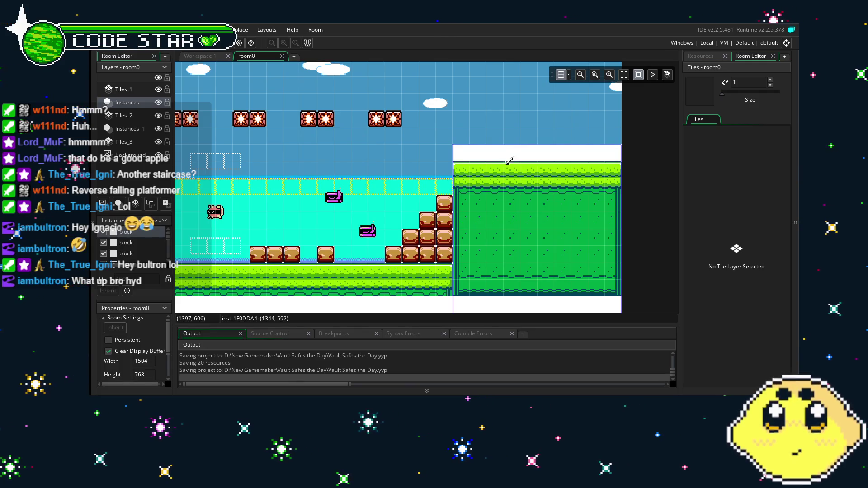
Step: Select three blocks by the staircase, move them up a grid cell, then back down
drag(401, 168, 451, 140)
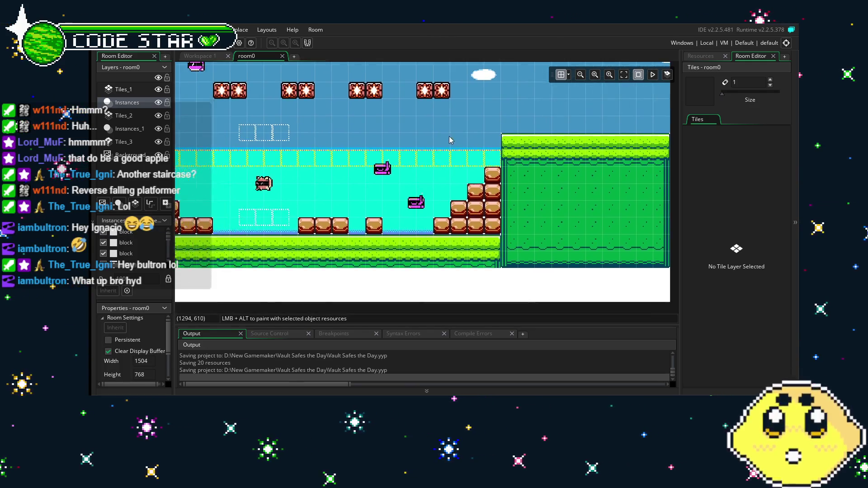
click(489, 196)
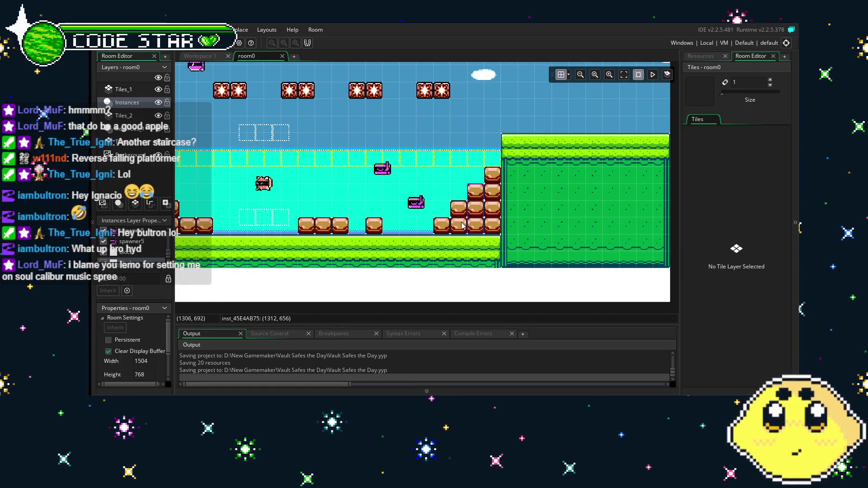
ctrl+click(492, 218)
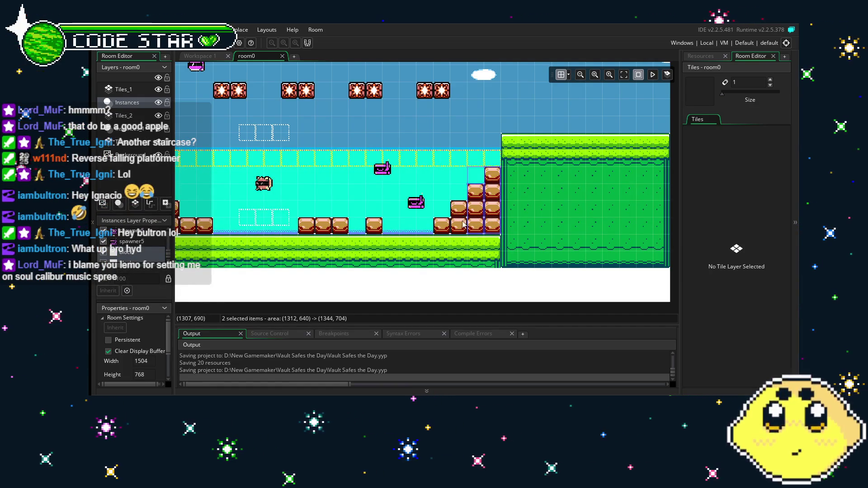
ctrl+click(450, 229)
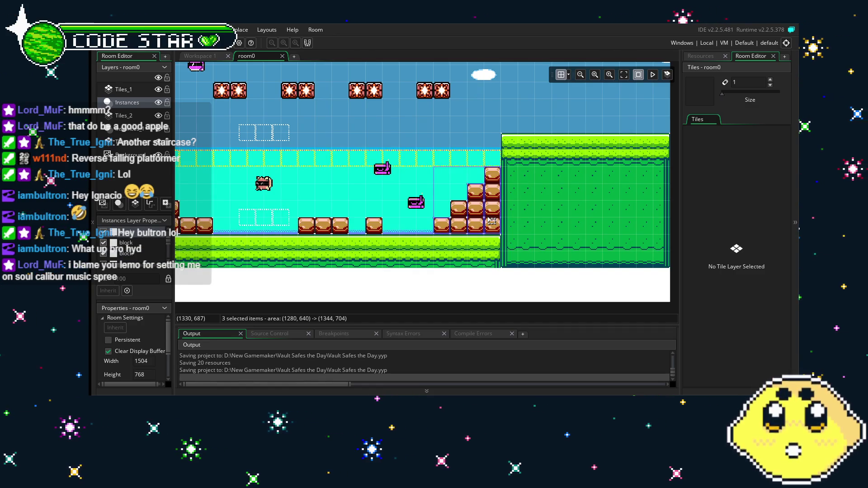
mouse_move(492, 211)
mouse_down()
mouse_move(483, 176)
mouse_move(481, 210)
mouse_up()
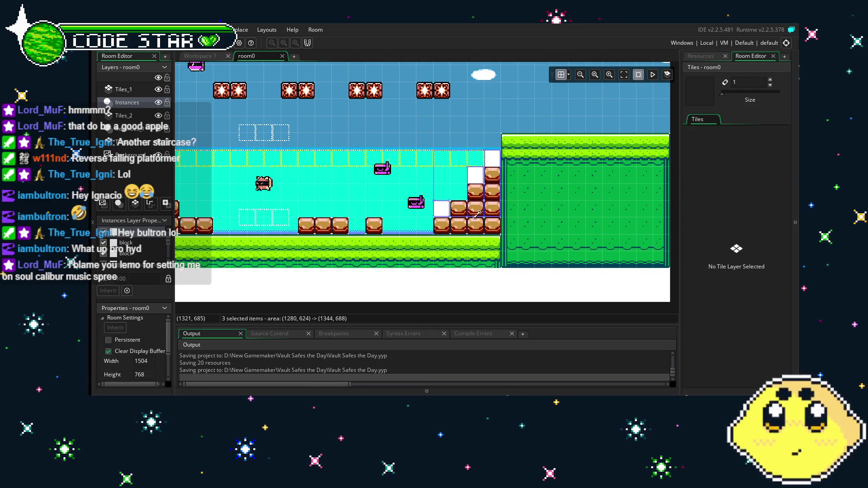
drag(477, 215, 477, 227)
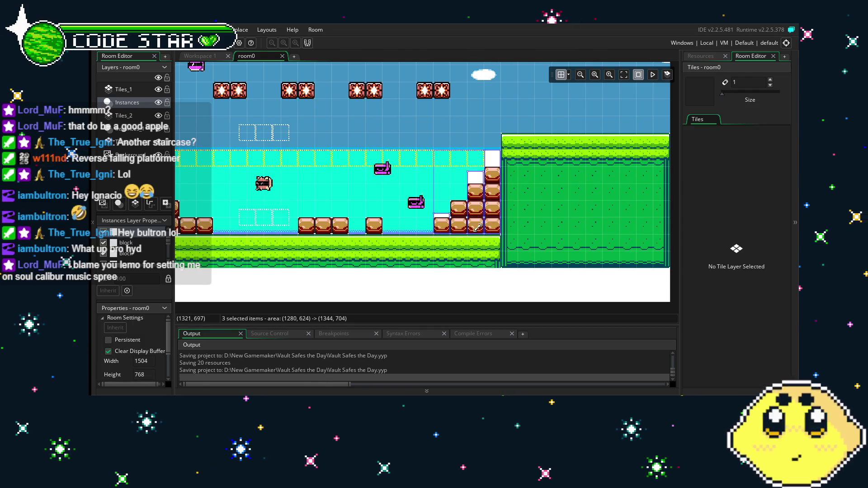
Step: Nudge the staircase-foot block up one grid step and its left neighbour down one
click(442, 212)
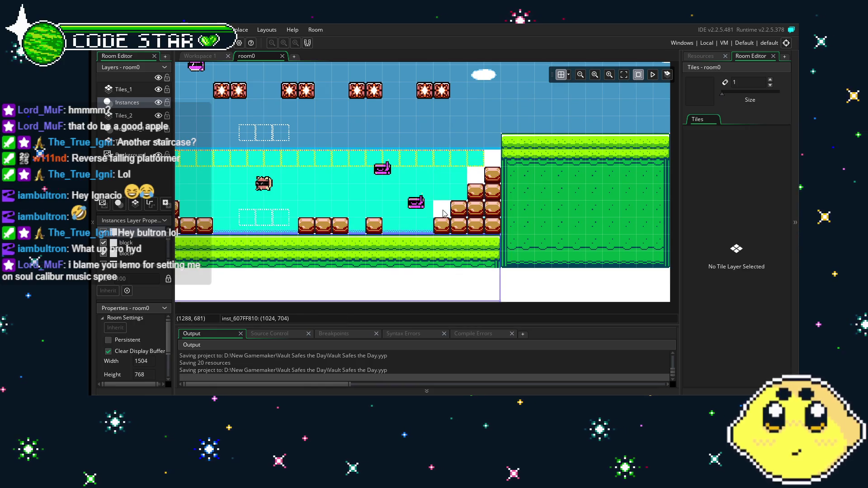
click(474, 218)
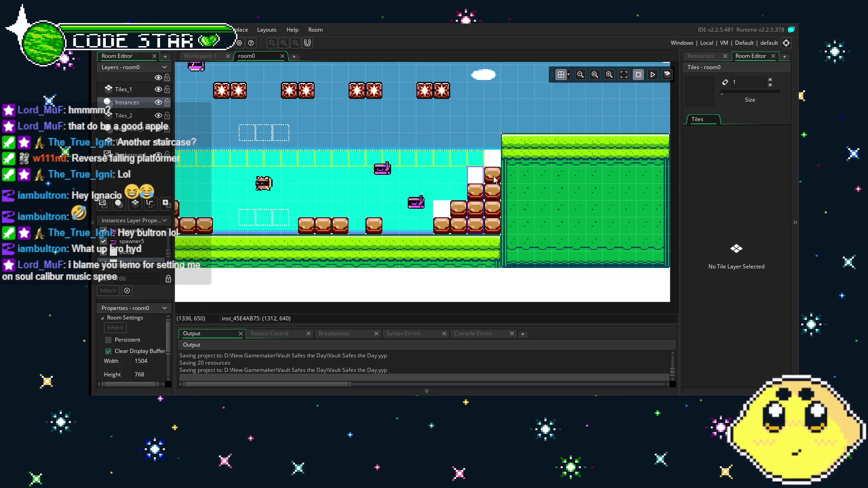
click(496, 190)
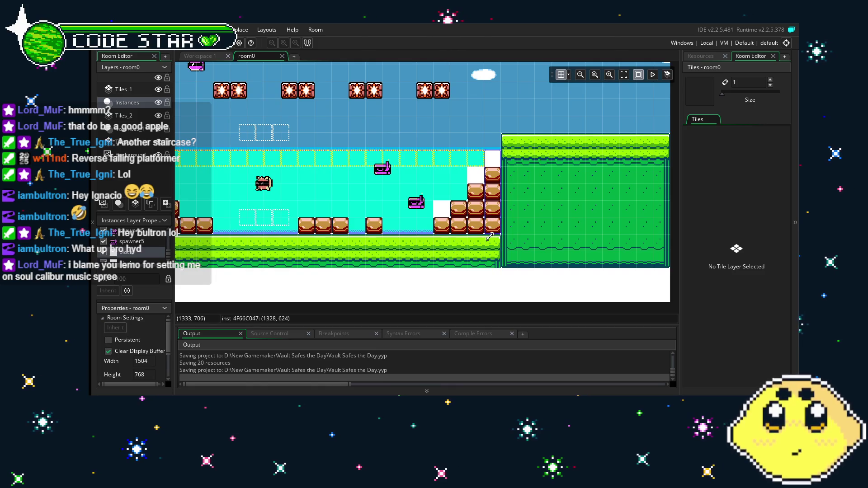
click(442, 208)
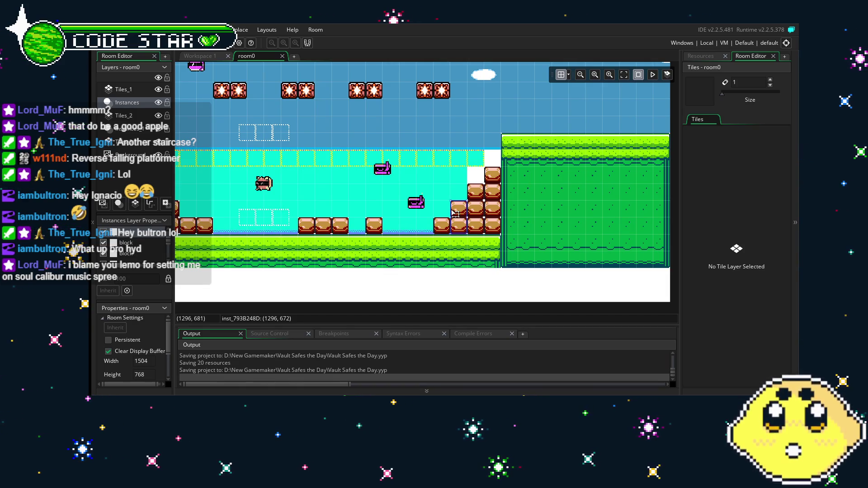
key(Up)
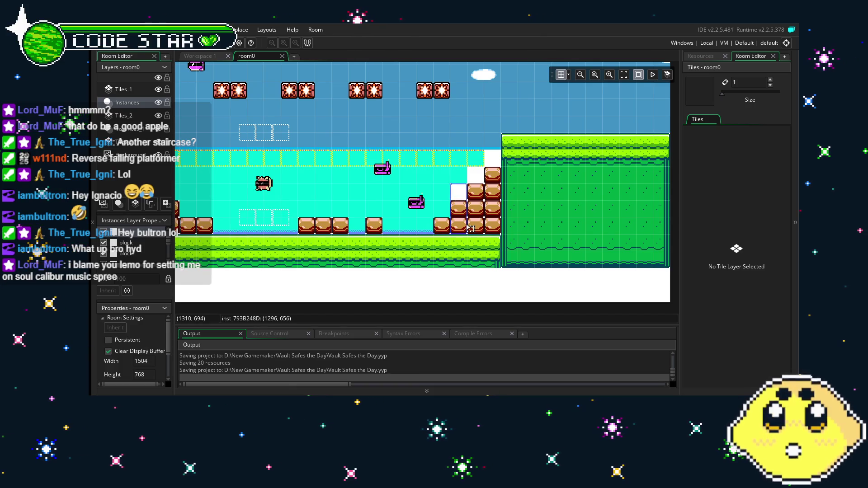
click(448, 225)
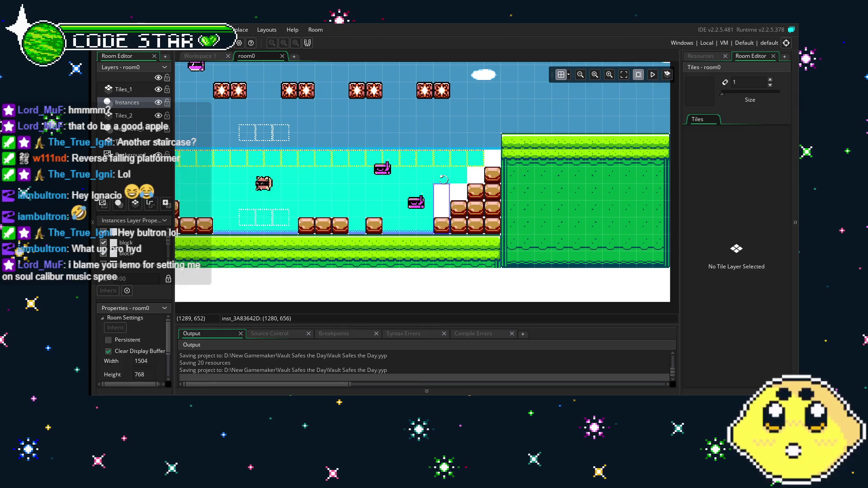
key(Down)
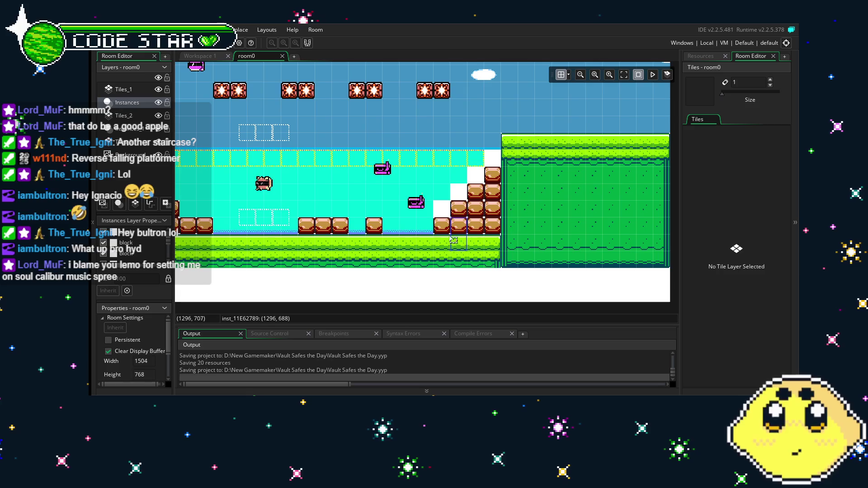
click(427, 209)
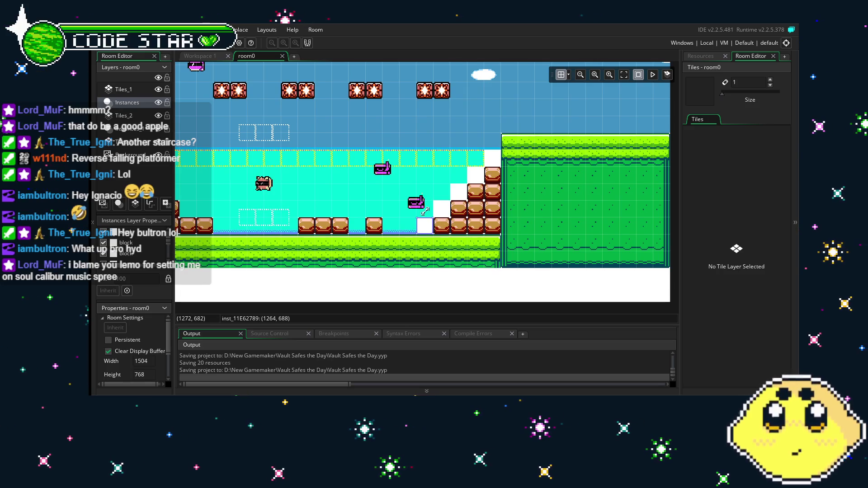
Step: Shift both pink spawners 32 pixels left, then make Tiles_1 the active layer
click(433, 177)
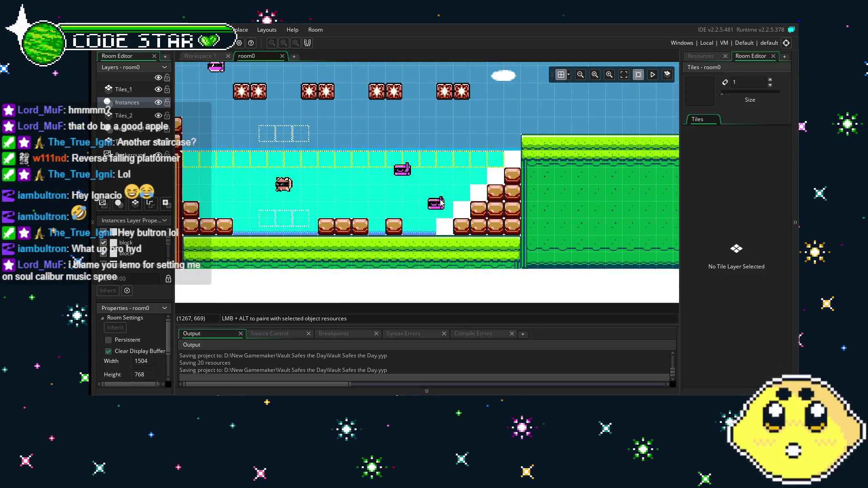
click(435, 201)
ctrl+click(409, 176)
key(Left)
key(Left)
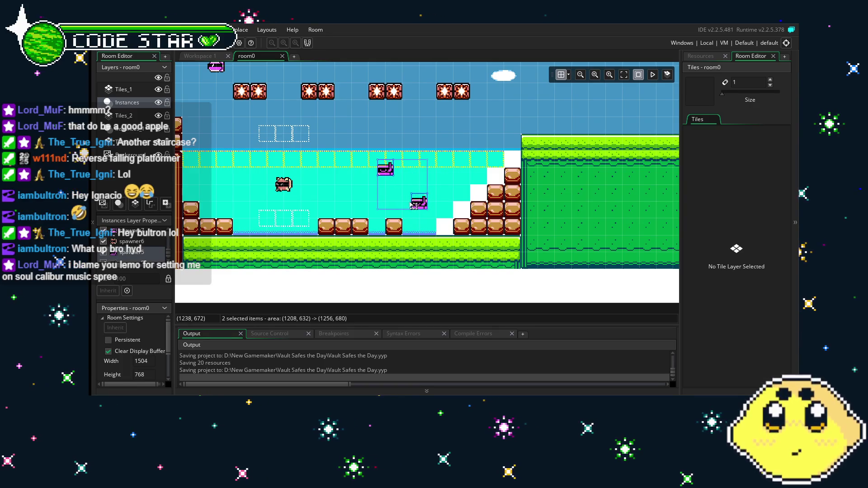
click(450, 189)
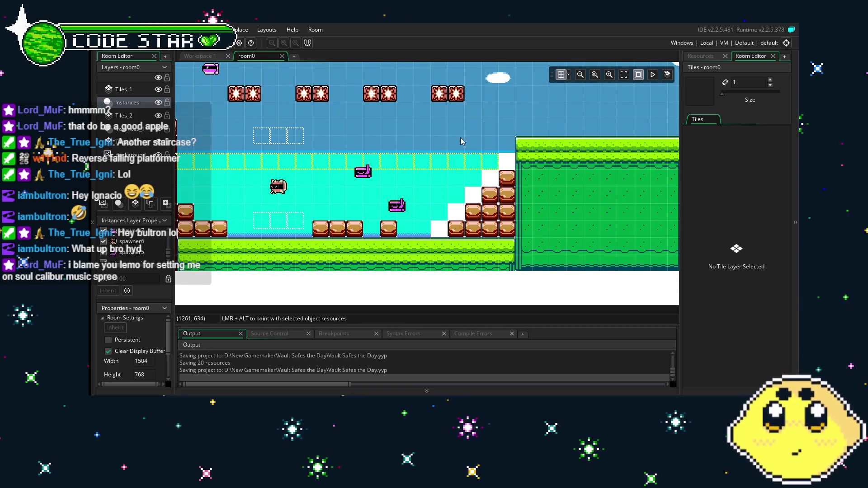
click(701, 56)
click(145, 88)
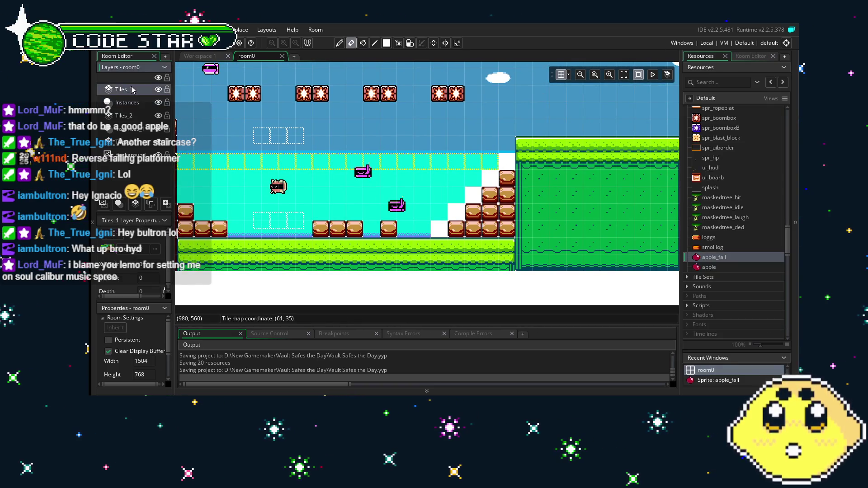
Step: Bring back the room0 tile palette and pick the brick tile
scroll(719, 260, up, 2)
scroll(720, 264, up, 5)
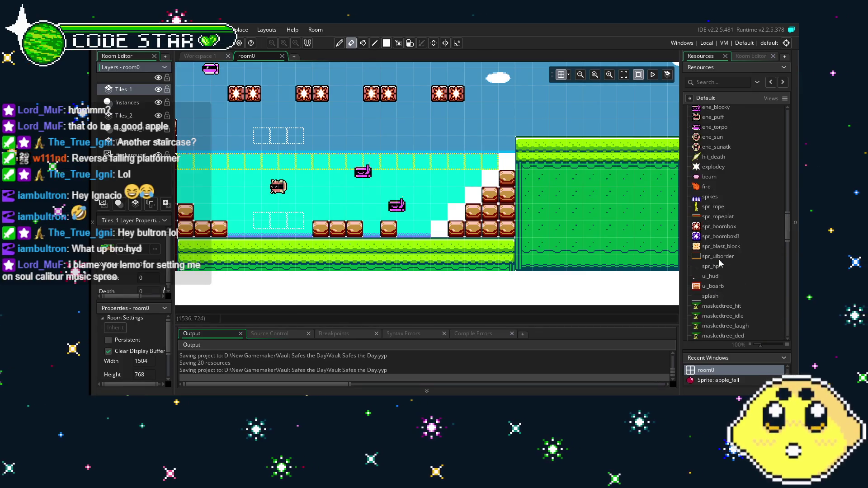
scroll(719, 261, down, 6)
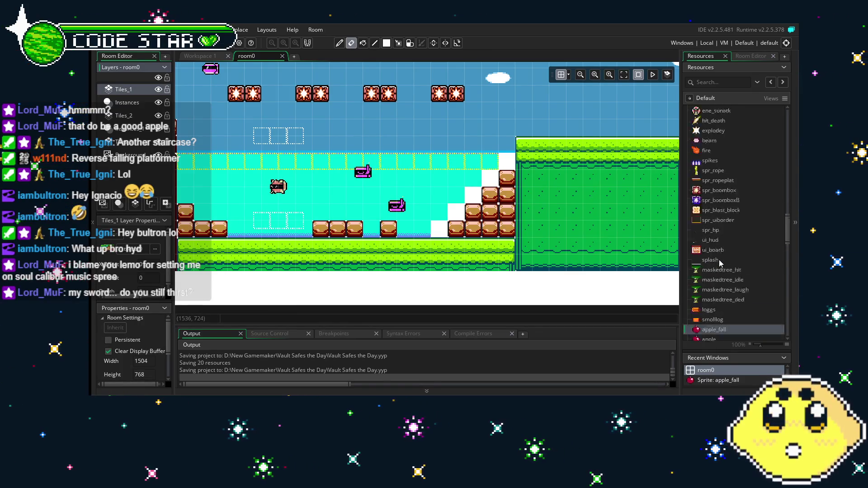
scroll(719, 260, up, 4)
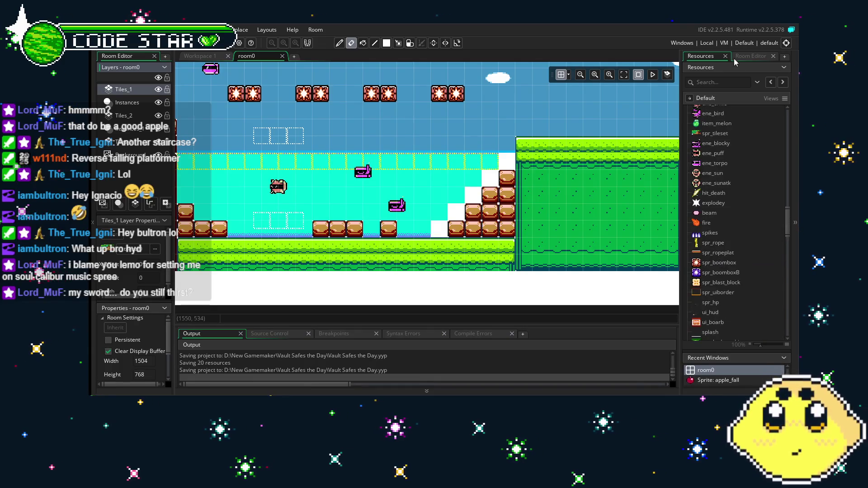
click(750, 55)
scroll(723, 226, left, 3)
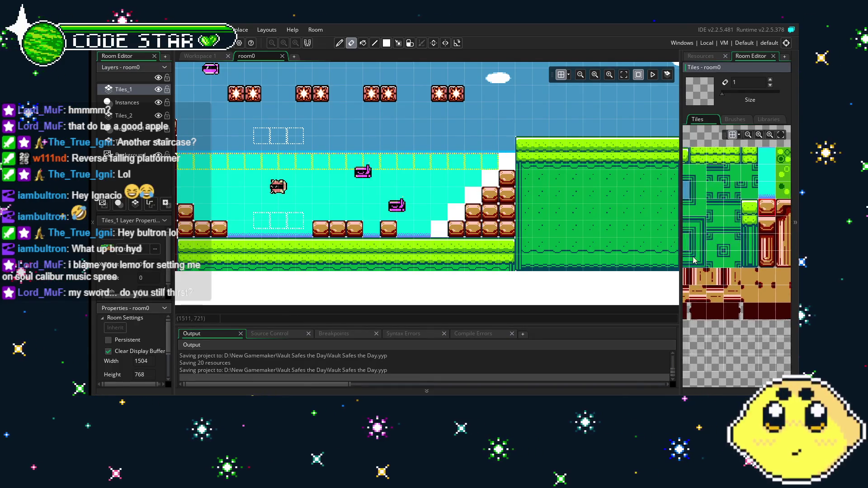
click(750, 217)
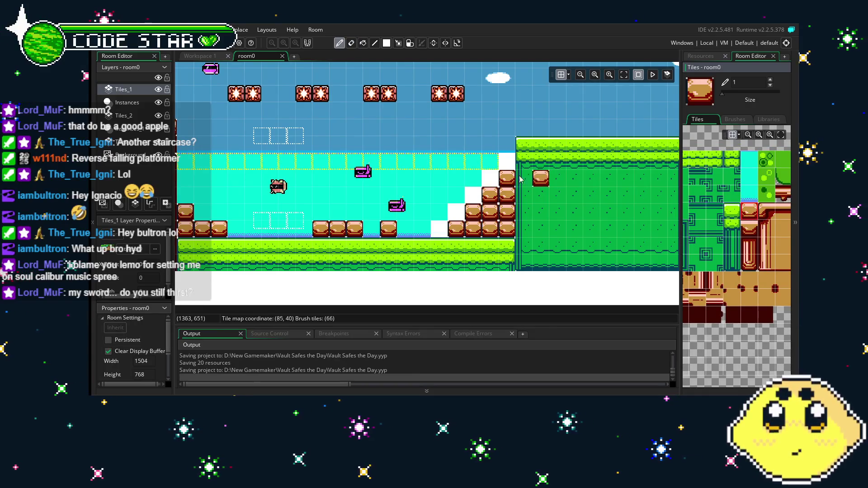
Step: Paint five bricks extending the staircase and filling its white gaps, then switch to the eraser
click(507, 161)
click(490, 178)
click(473, 196)
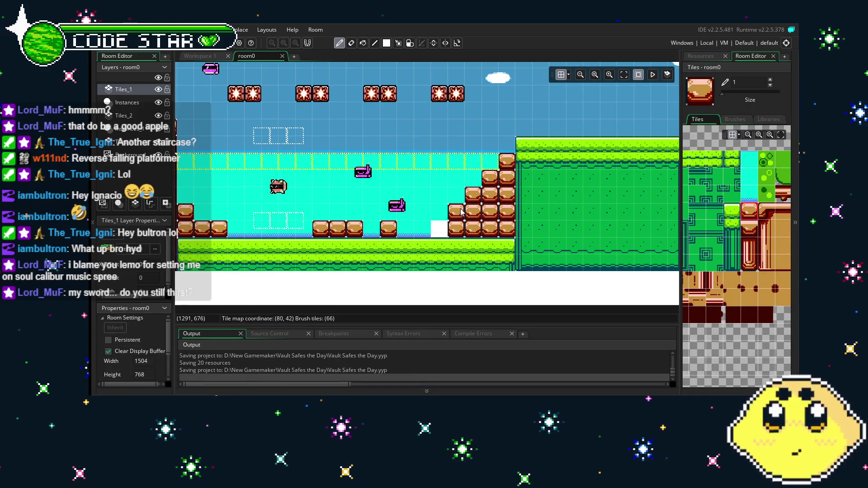
click(456, 211)
click(439, 228)
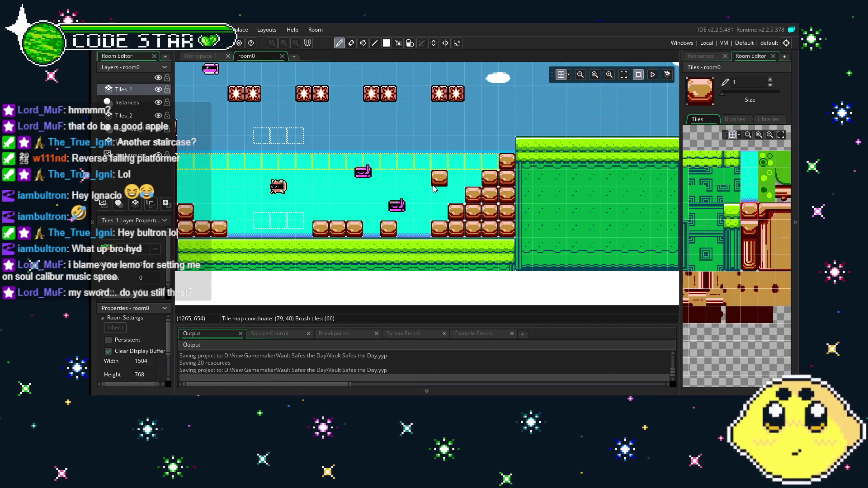
key(e)
scroll(427, 192, left, 3)
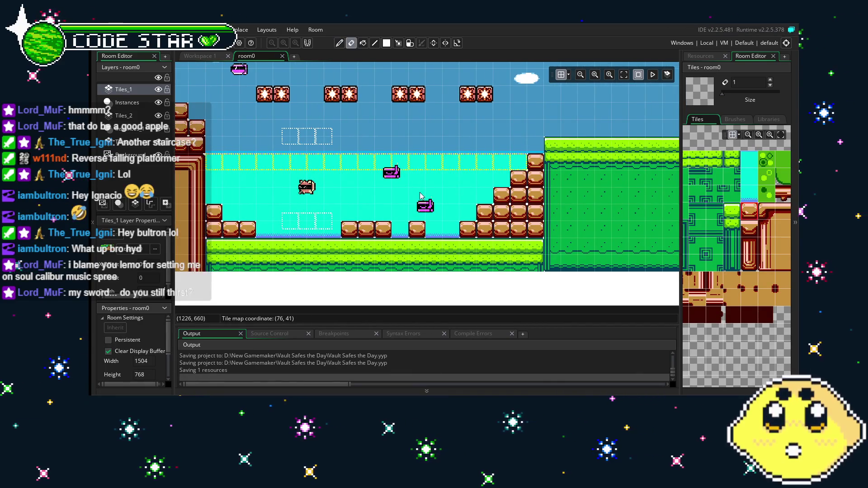
Step: Pan around room0 to review the left part of the level
drag(420, 195, 472, 195)
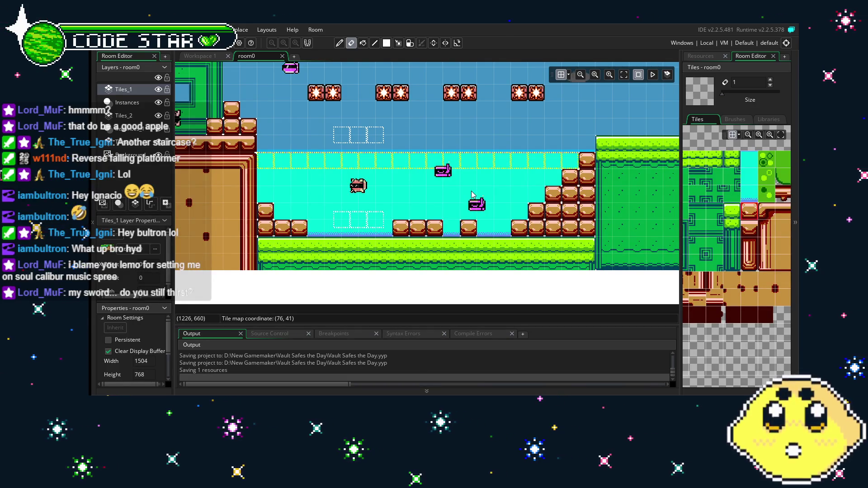
scroll(479, 194, down, 2)
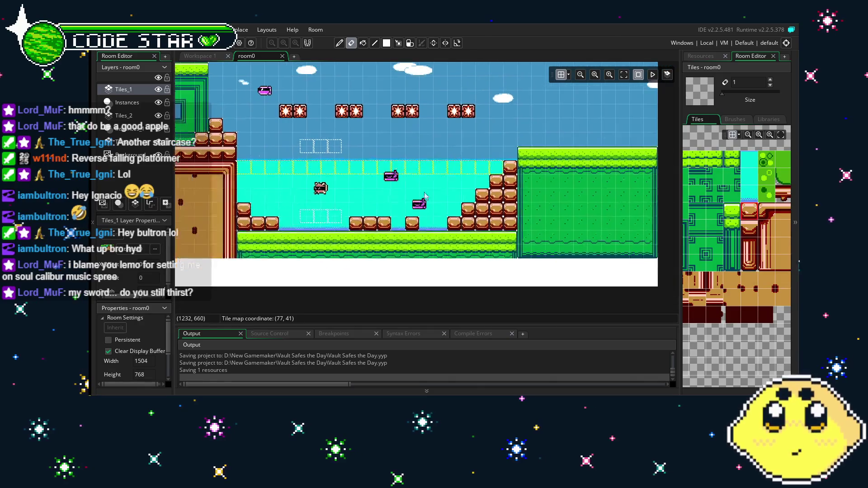
scroll(437, 212, up, 3)
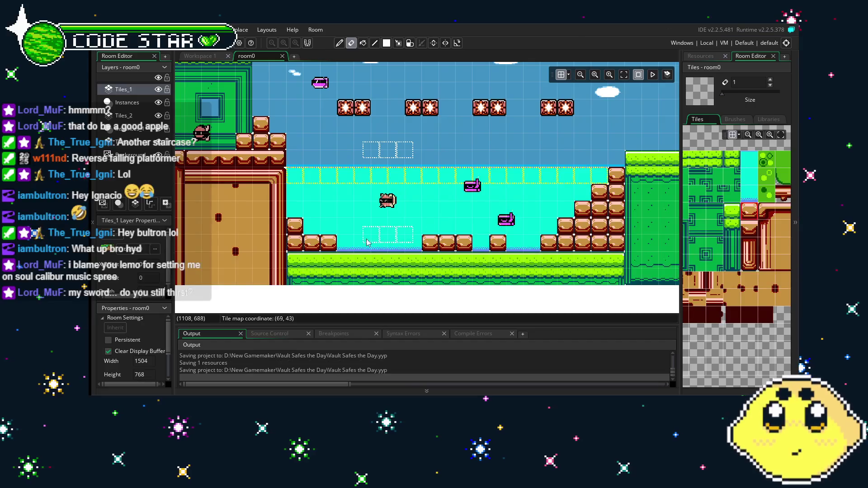
scroll(448, 221, left, 3)
drag(337, 243, 372, 248)
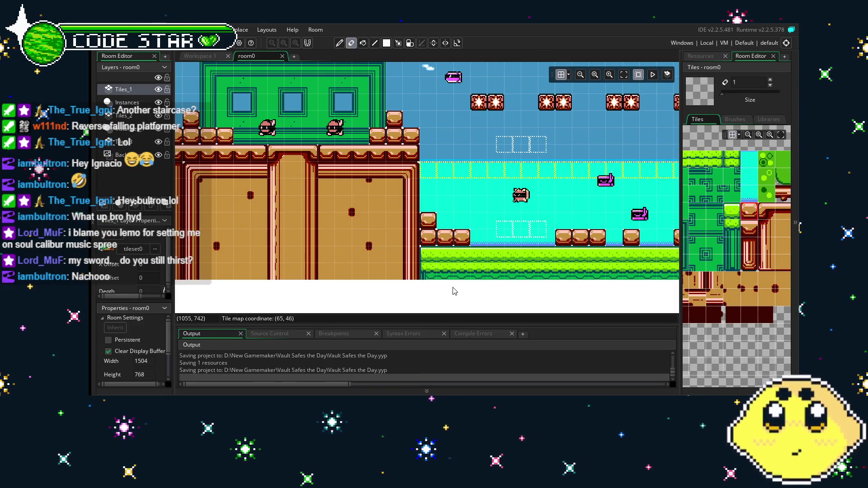
scroll(317, 287, right, 5)
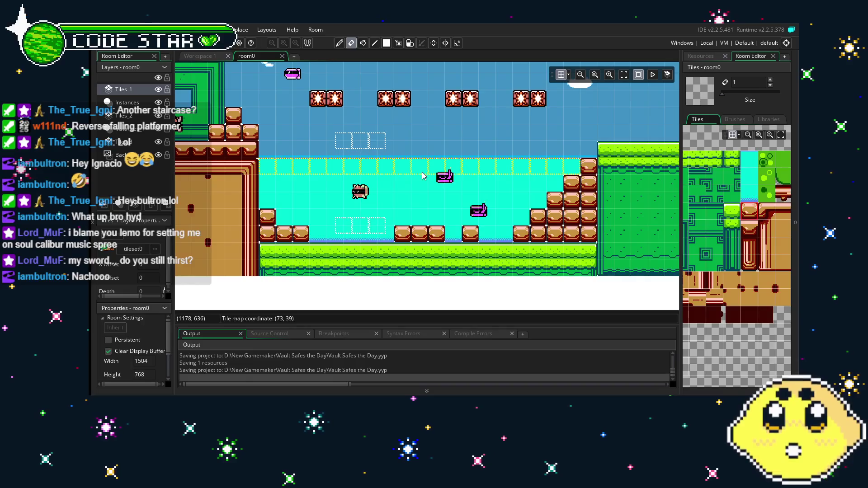
scroll(343, 235, right, 2)
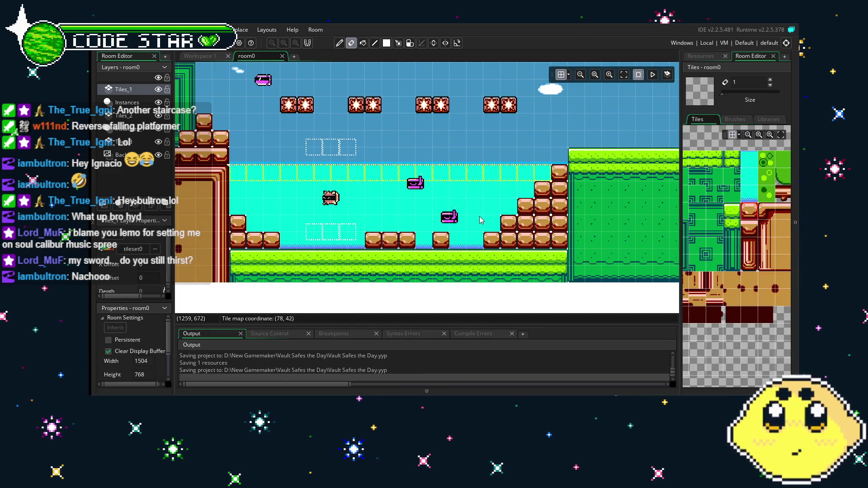
Step: Review the water area, then build and run the game with F5
scroll(353, 226, left, 1)
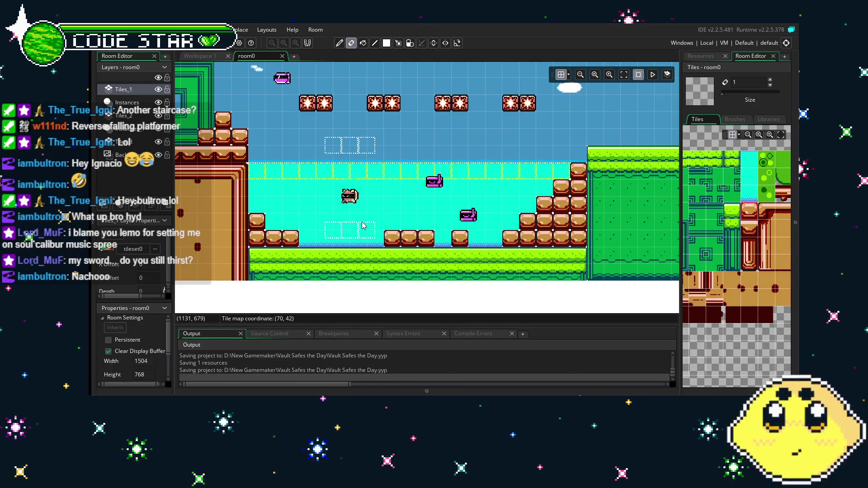
scroll(362, 224, right, 1)
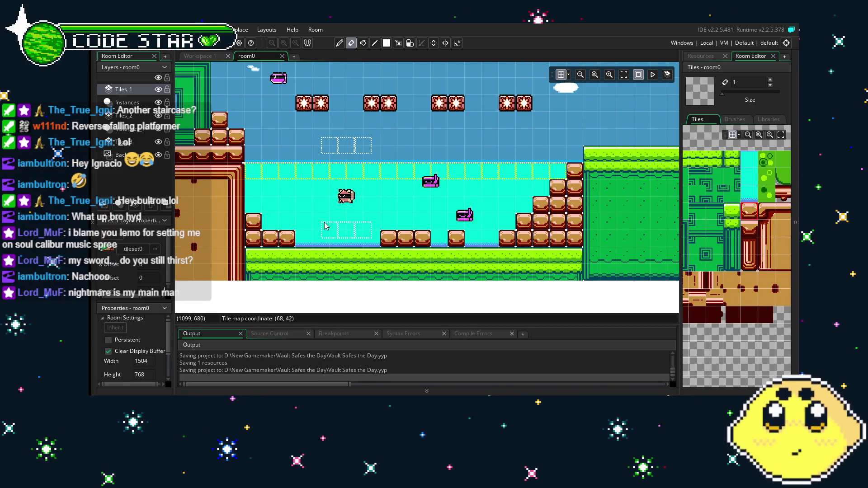
drag(325, 226, 368, 221)
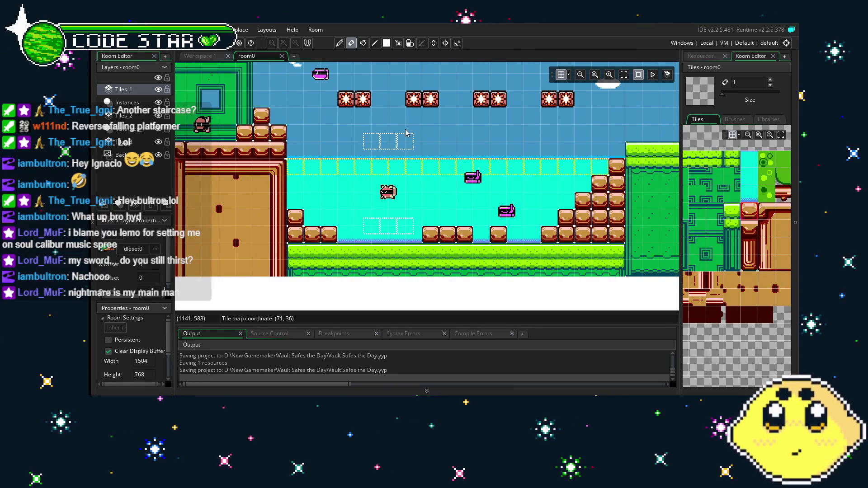
mouse_move(354, 206)
mouse_down()
mouse_move(302, 202)
mouse_move(334, 202)
mouse_up()
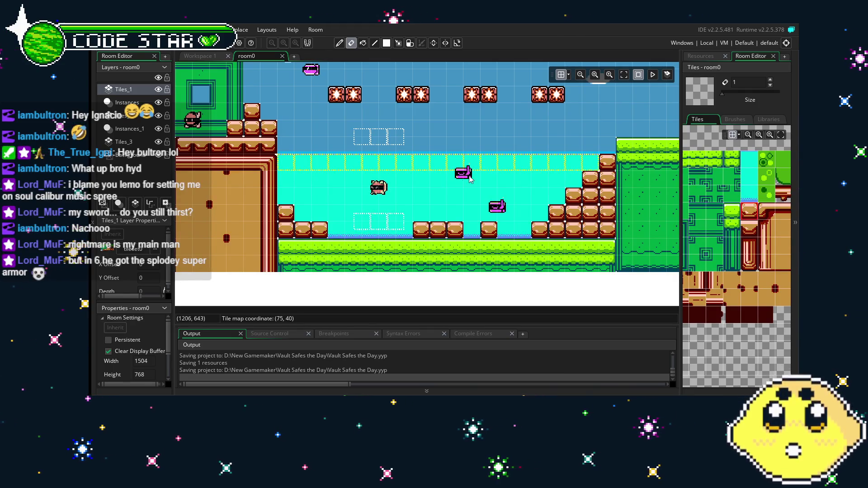
mouse_move(332, 225)
mouse_down()
mouse_move(466, 226)
mouse_move(404, 228)
mouse_up()
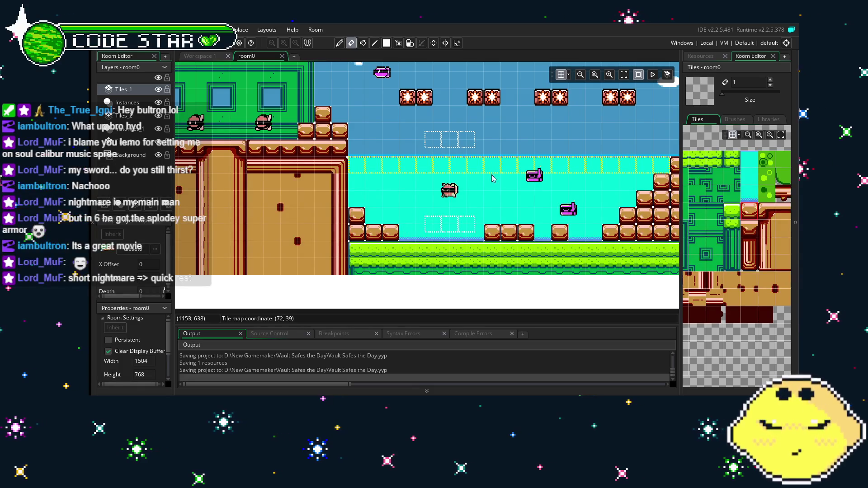
mouse_move(535, 214)
mouse_down()
mouse_move(408, 204)
mouse_move(489, 229)
mouse_move(417, 222)
mouse_move(502, 225)
mouse_up()
drag(388, 172, 439, 185)
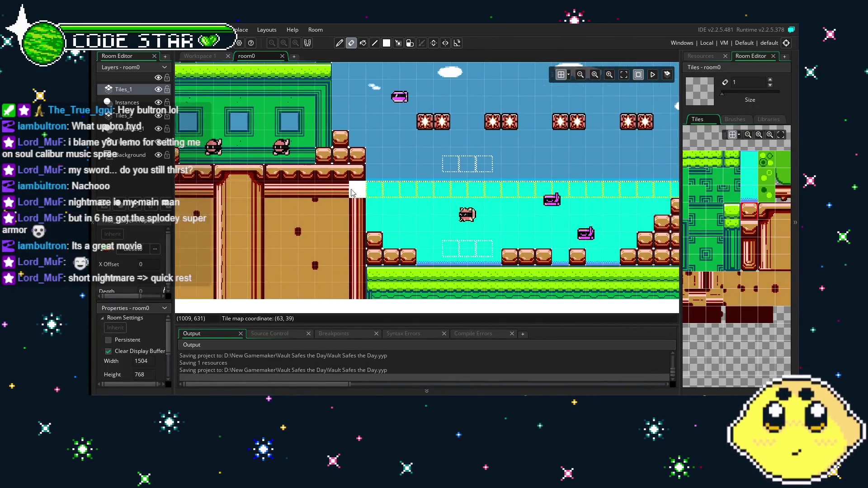
key(F5)
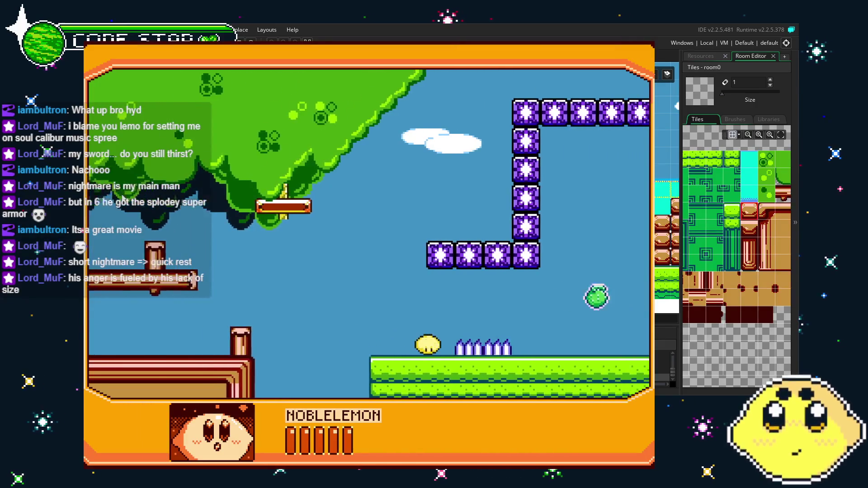
Step: As NOBLELEMON, jump, attack, climb the staircase, defeat the enemy and drop into the water
key(space)
key(x)
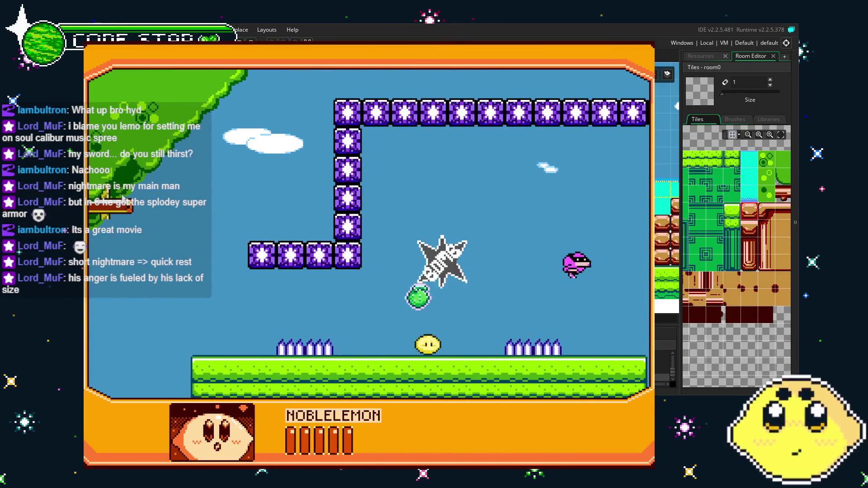
key(Right)
key(space)
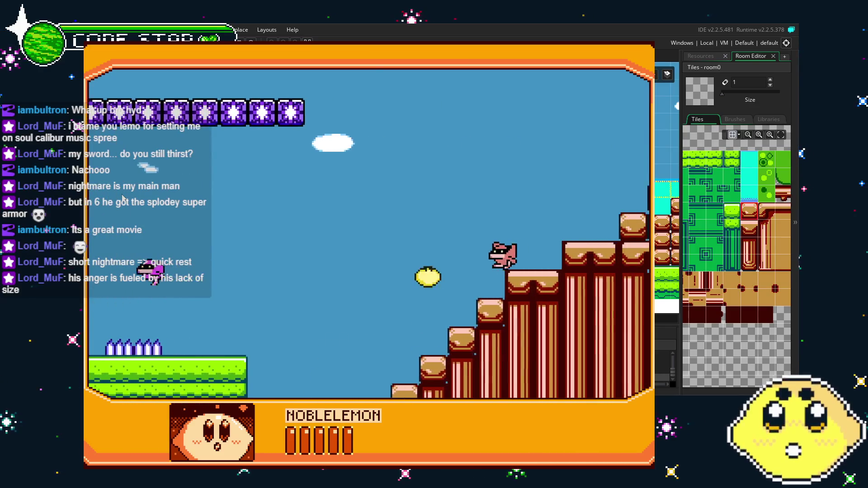
key(Left)
key(space)
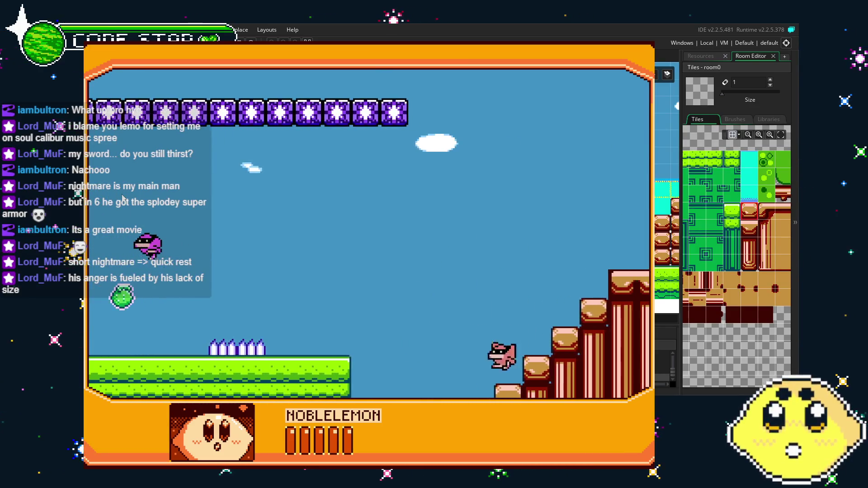
key(Right)
key(space)
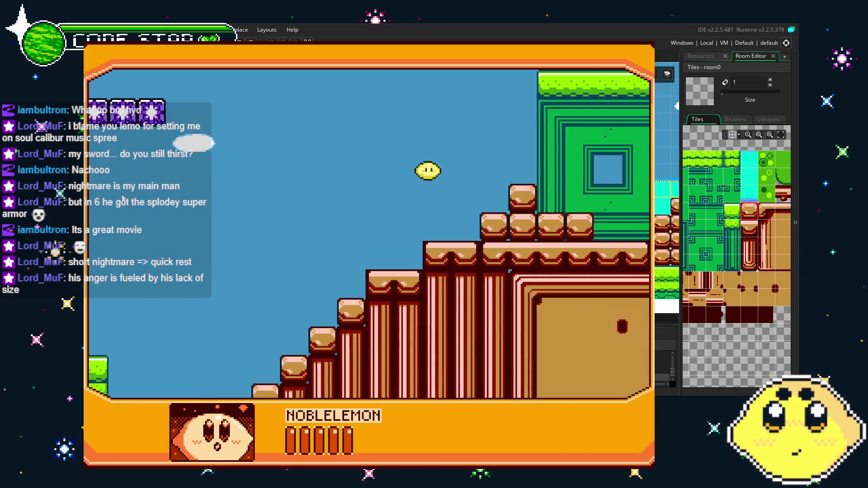
key(Right)
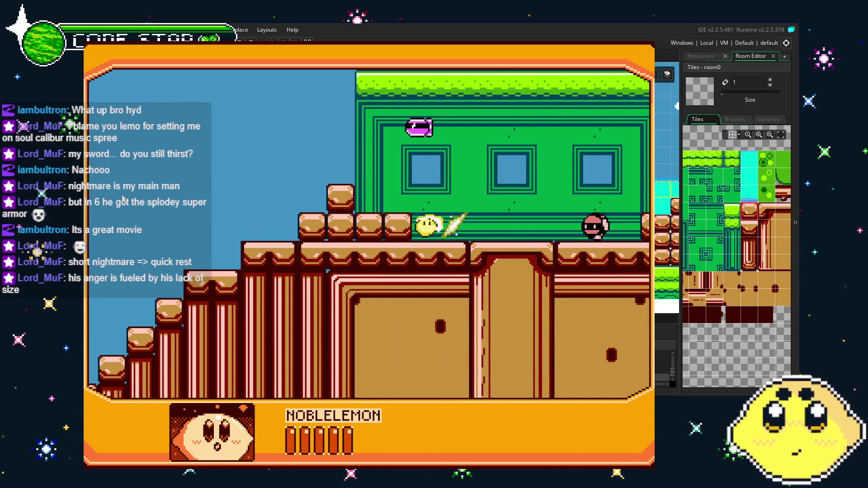
key(Right)
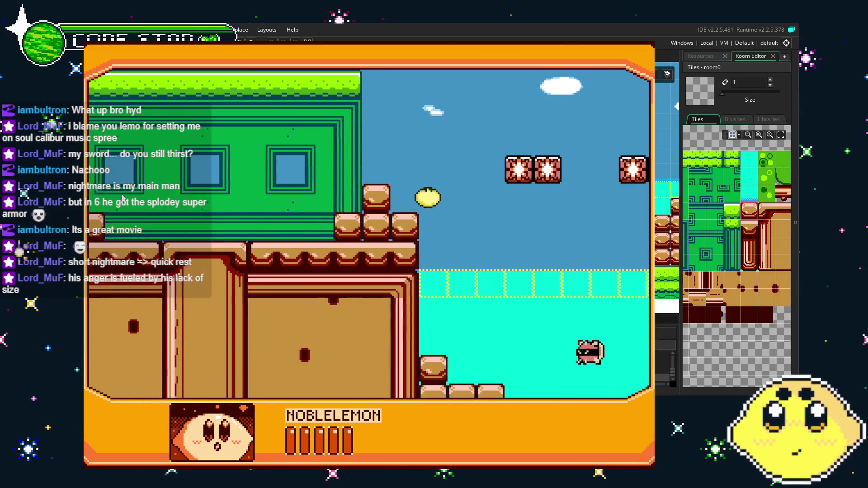
key(Left)
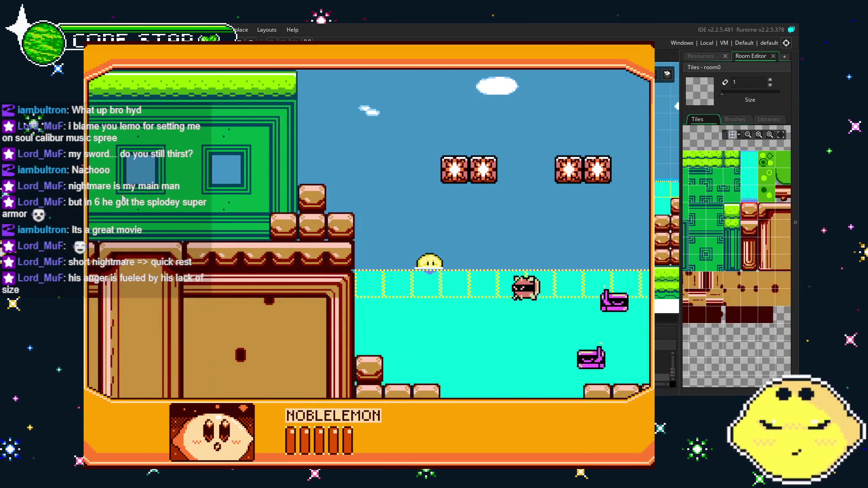
Step: Switch to VAULT, walk right toward the grass cliff, then close the game with Escape
key(Down)
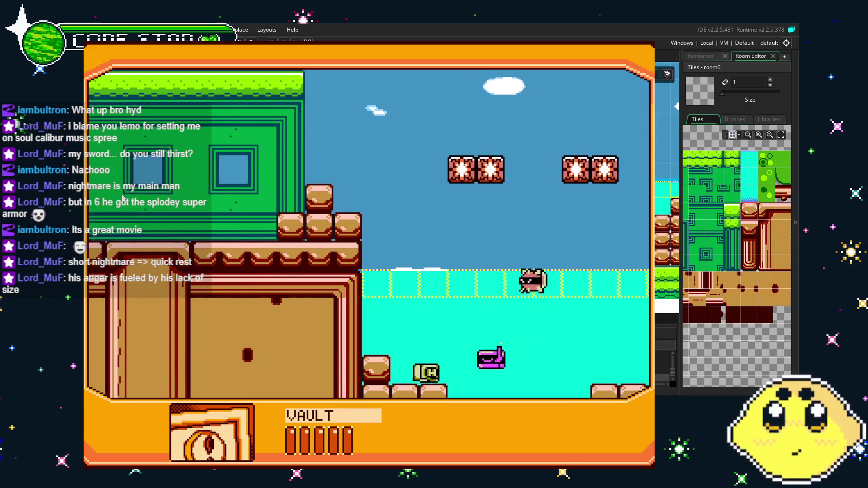
key(Right)
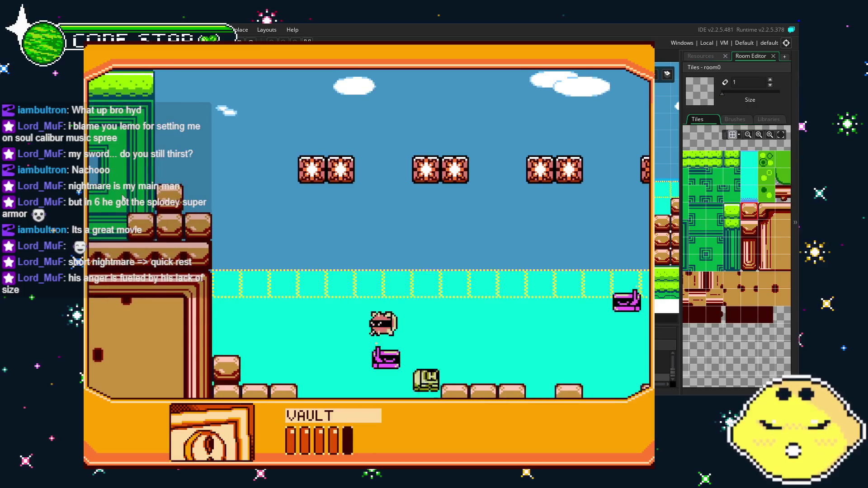
key(Right)
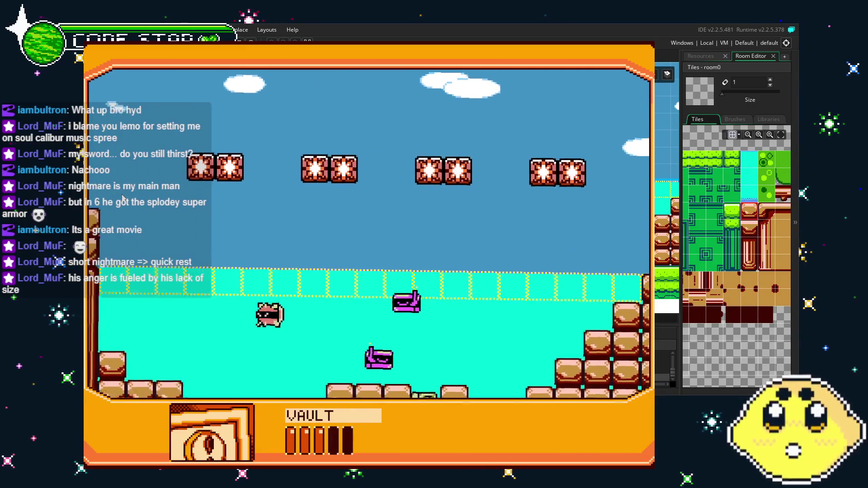
key(Right)
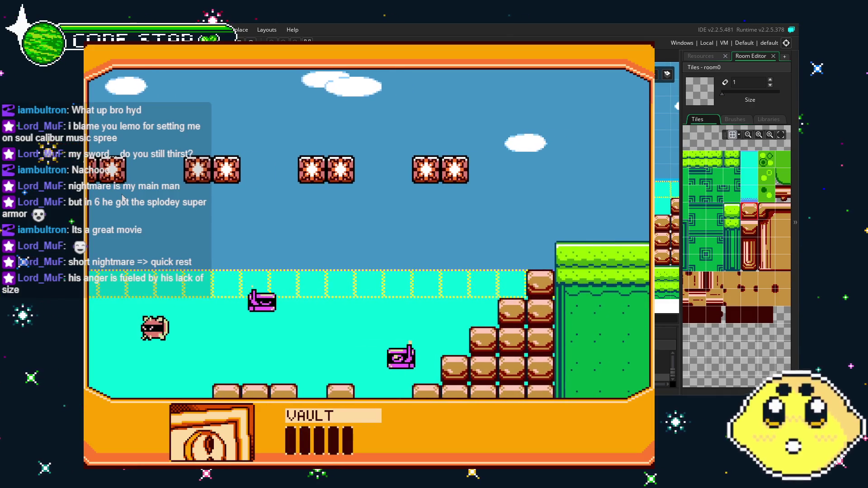
key(Left)
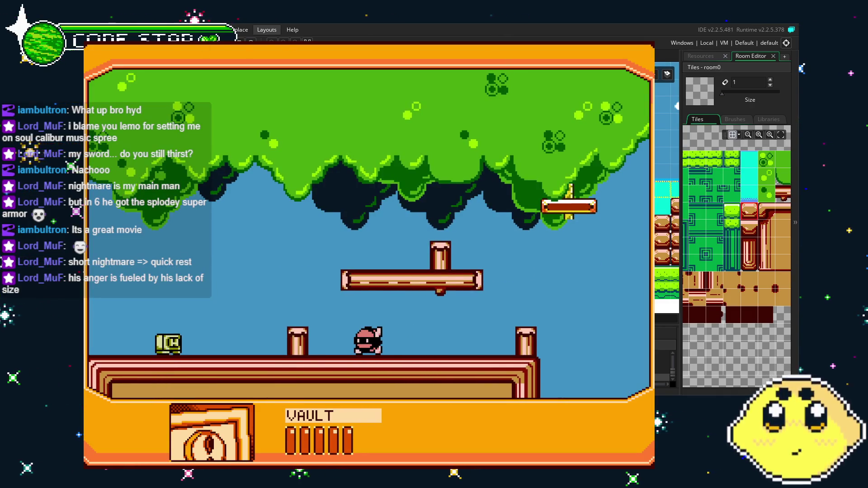
key(Escape)
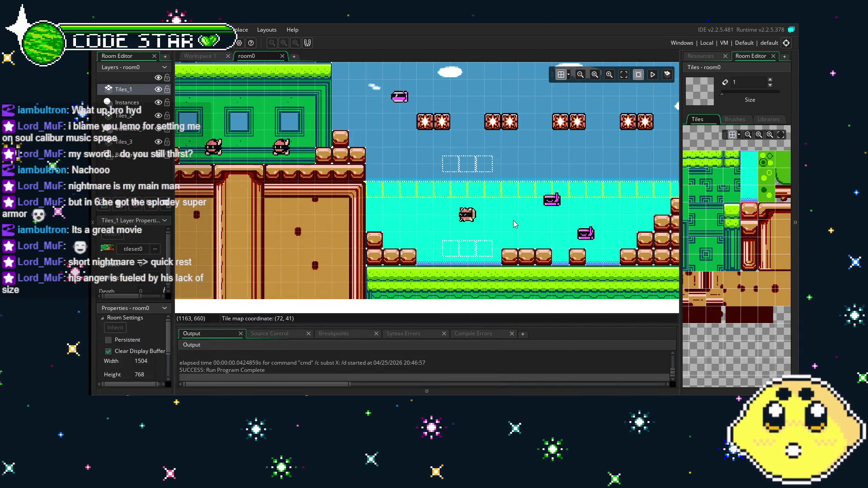
Step: Show the Resources list and pan room0 left toward the green building and fortress
drag(513, 221, 484, 219)
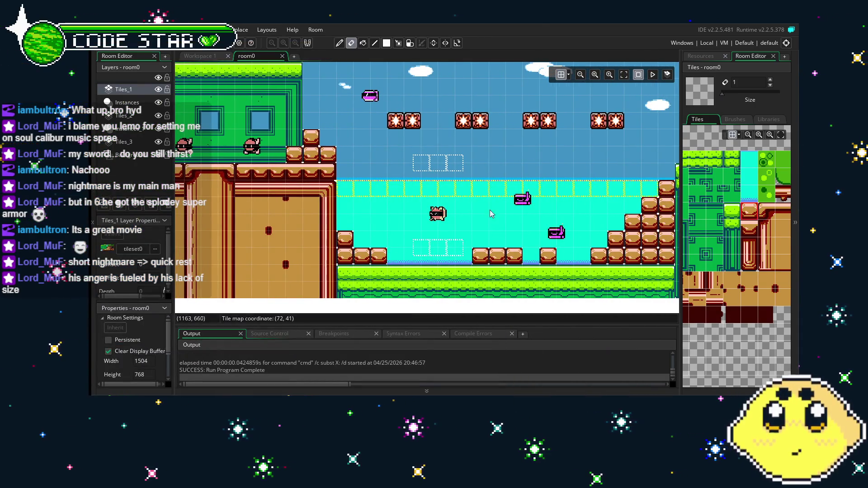
click(700, 55)
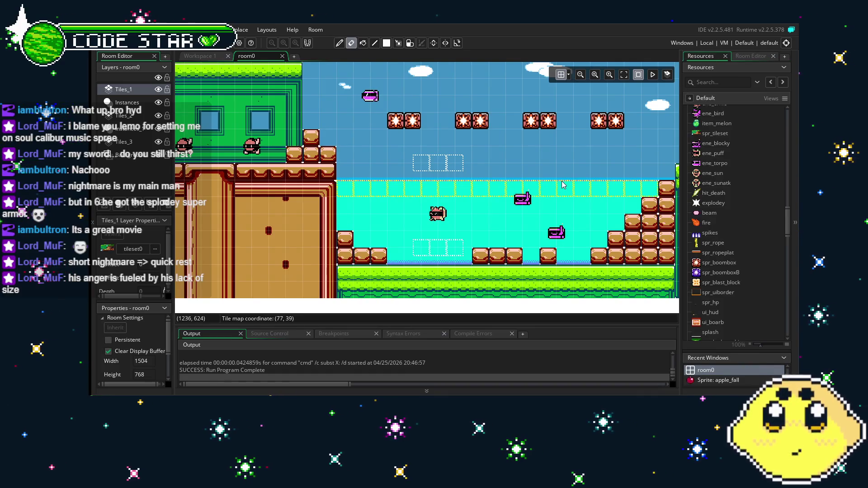
drag(310, 237, 539, 236)
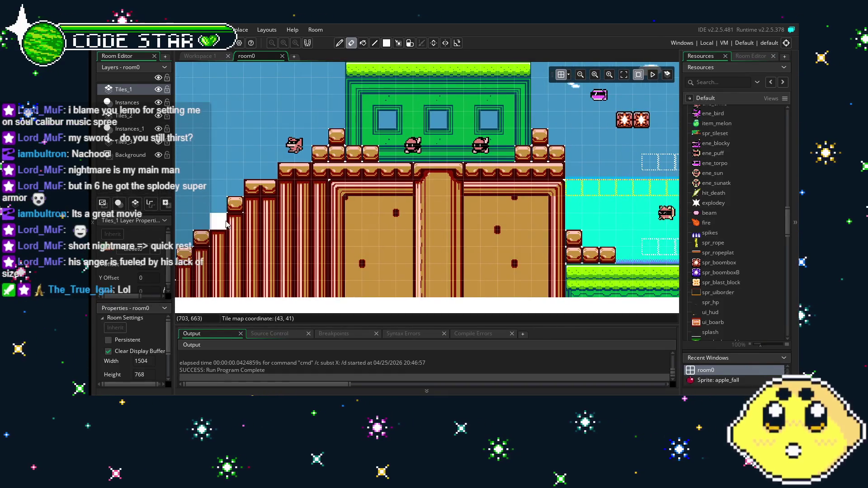
drag(251, 178, 308, 177)
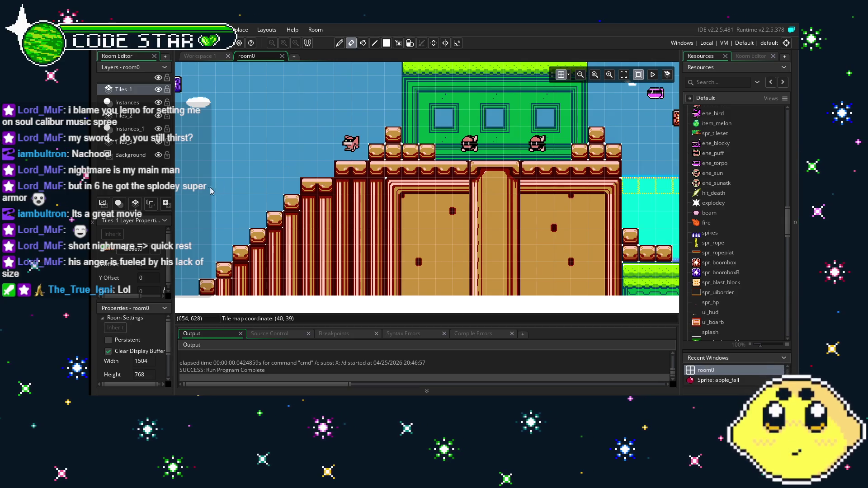
Step: Pan across room0 from the level start, past the staircase, to the water area's far end
mouse_move(212, 145)
mouse_down()
mouse_move(267, 181)
mouse_move(386, 154)
mouse_up()
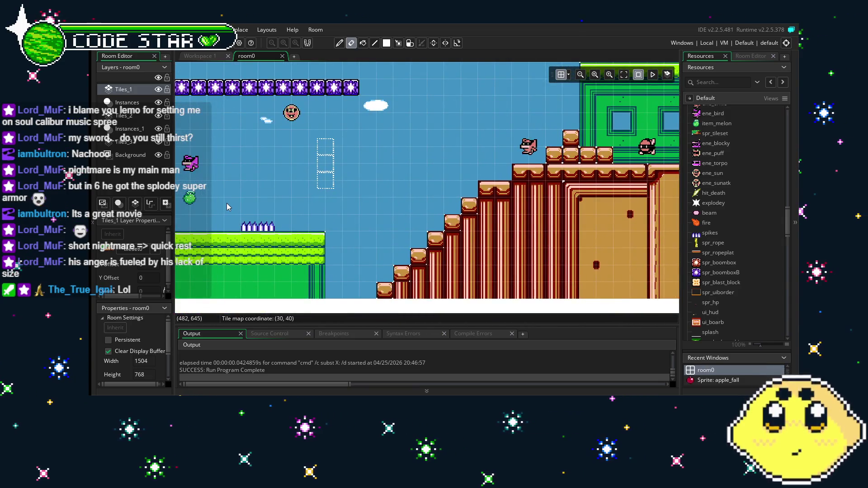
drag(222, 214, 392, 205)
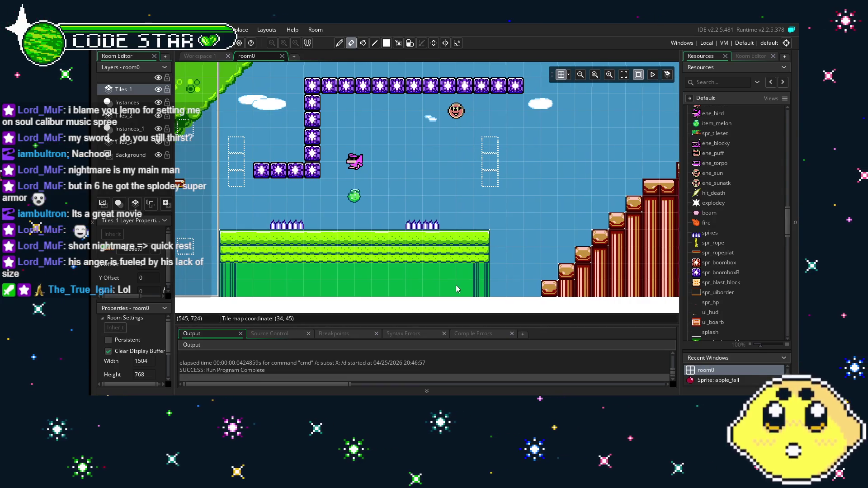
drag(407, 277, 340, 287)
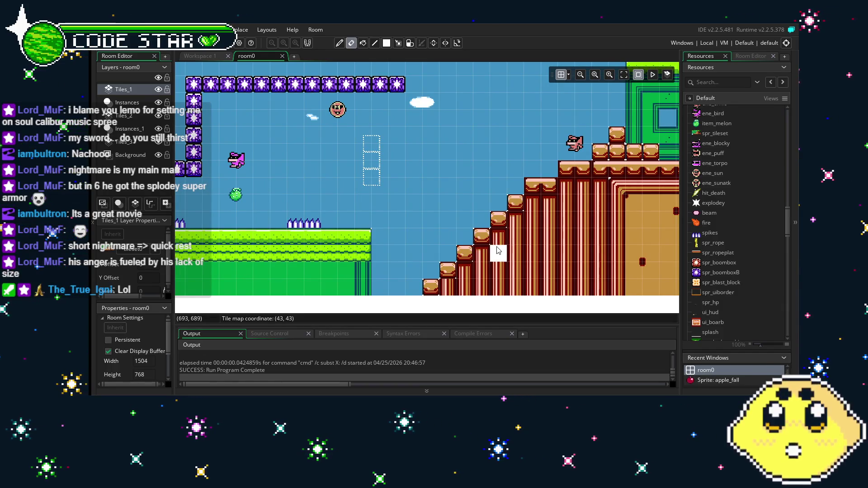
drag(498, 251, 337, 244)
drag(541, 239, 324, 239)
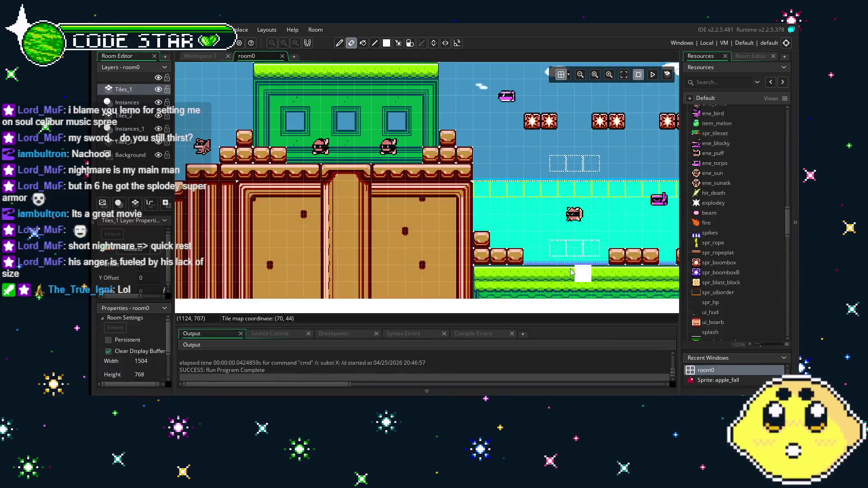
drag(571, 272, 302, 253)
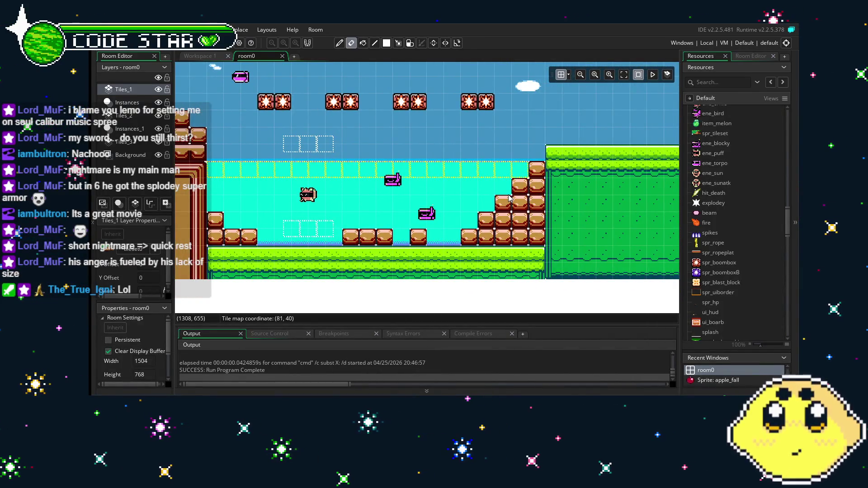
mouse_move(505, 199)
mouse_down()
mouse_move(362, 217)
mouse_move(411, 221)
mouse_up()
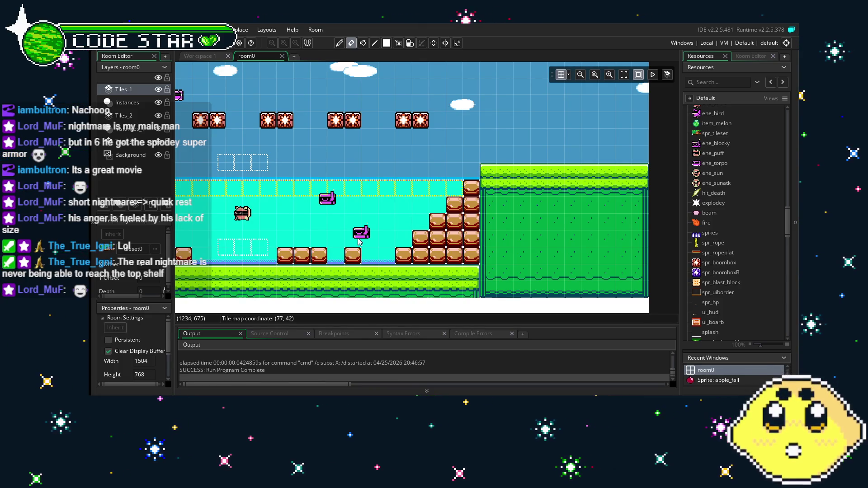
mouse_move(307, 243)
mouse_down()
mouse_move(397, 228)
mouse_move(430, 230)
mouse_move(468, 252)
mouse_move(322, 249)
mouse_up()
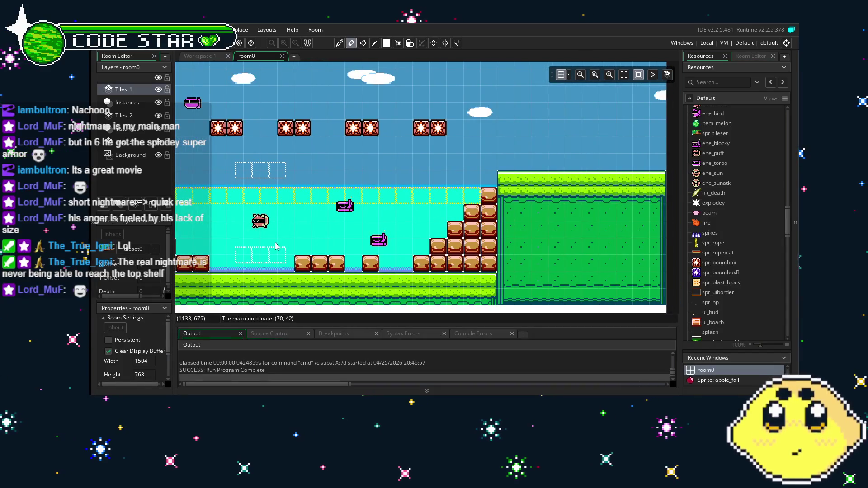
scroll(277, 246, left, 5)
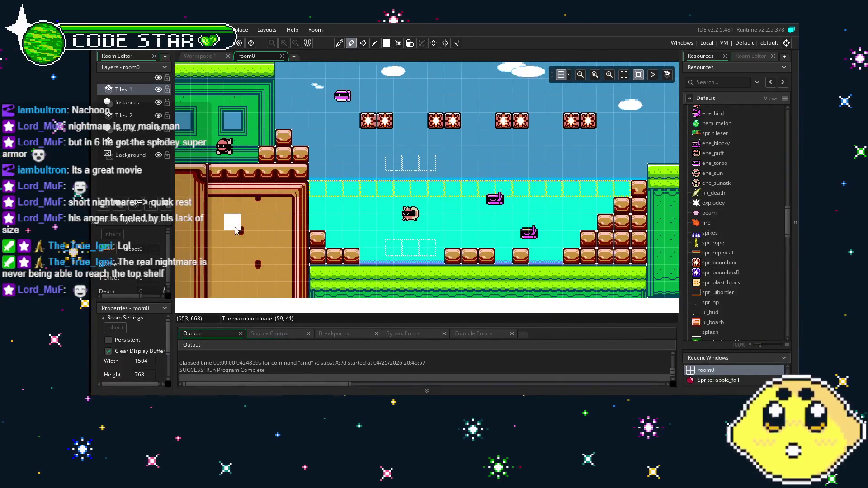
scroll(235, 231, left, 5)
scroll(283, 235, left, 3)
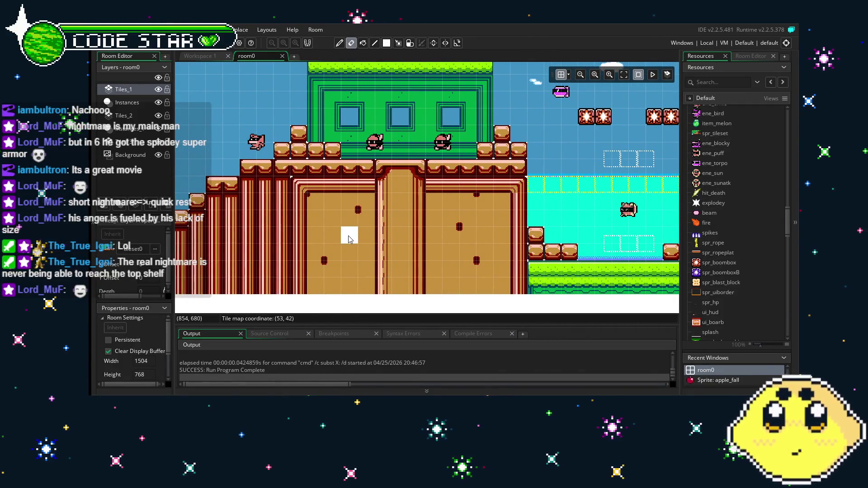
scroll(358, 238, right, 8)
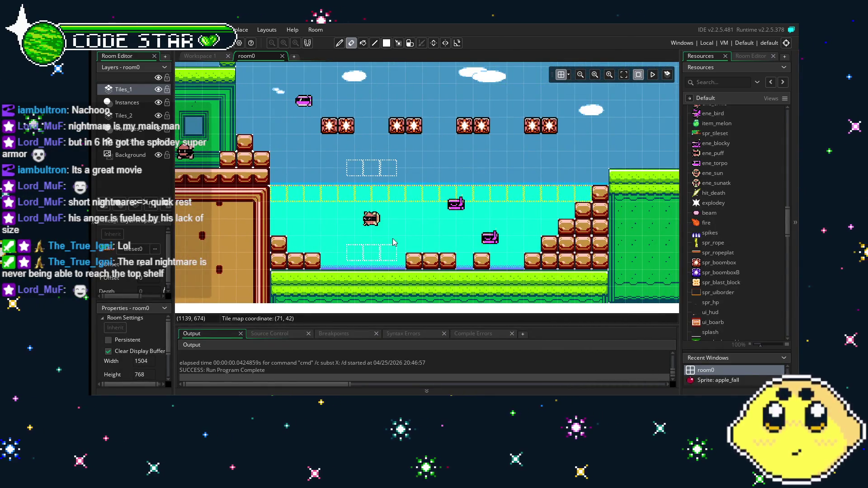
scroll(361, 243, right, 2)
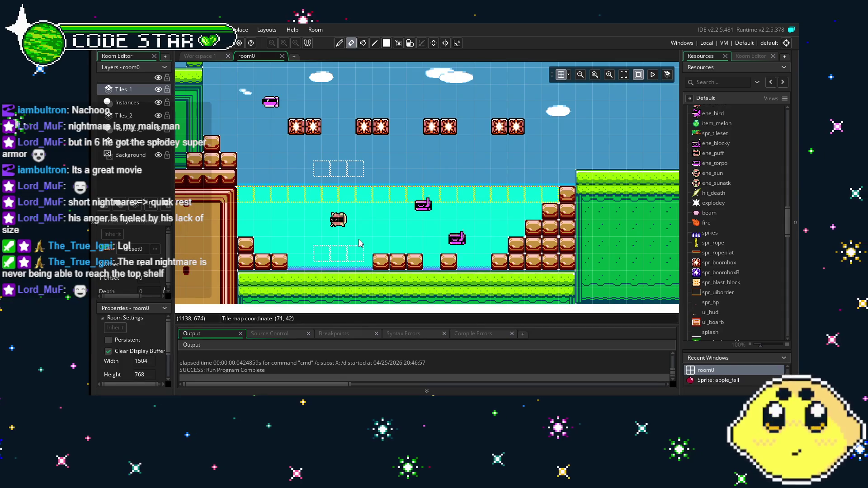
drag(361, 243, 303, 250)
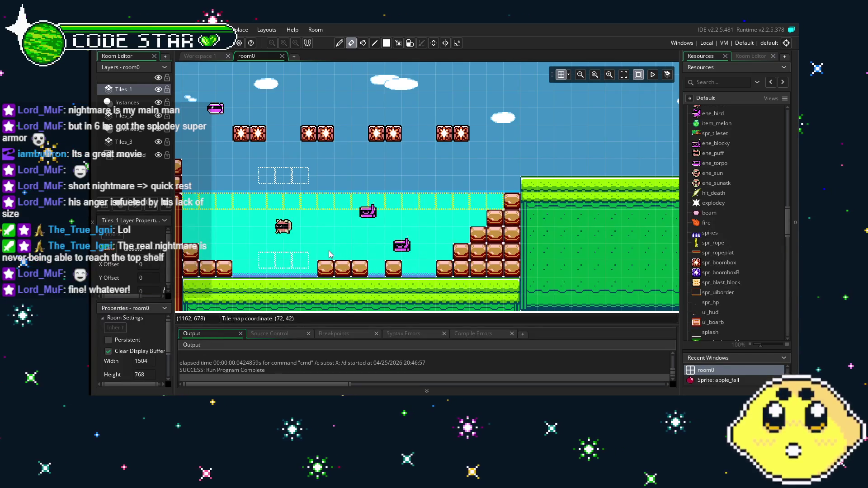
drag(329, 251, 384, 251)
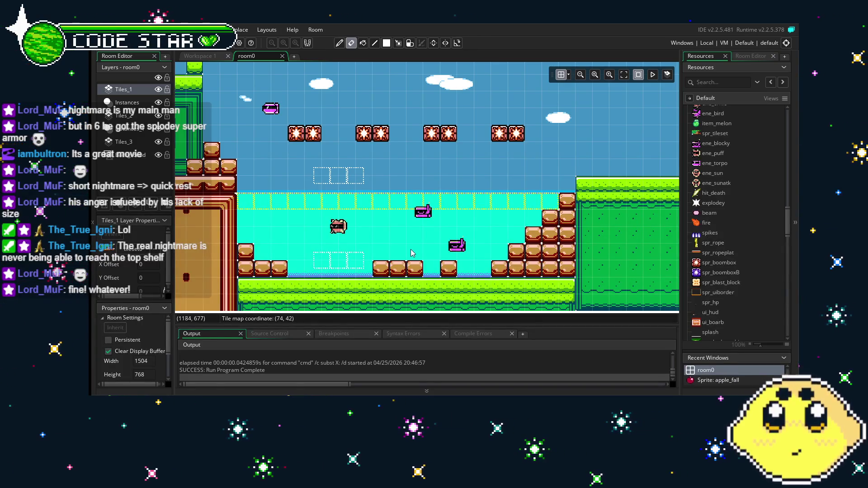
drag(412, 250, 346, 244)
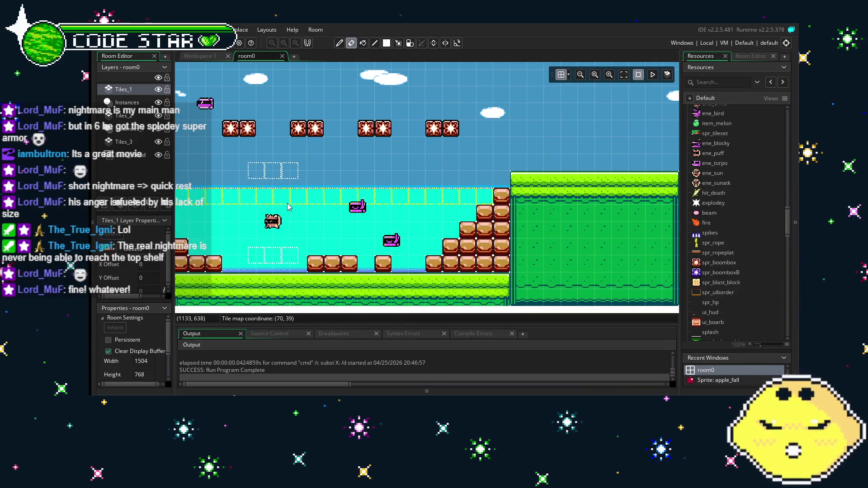
drag(234, 256, 291, 257)
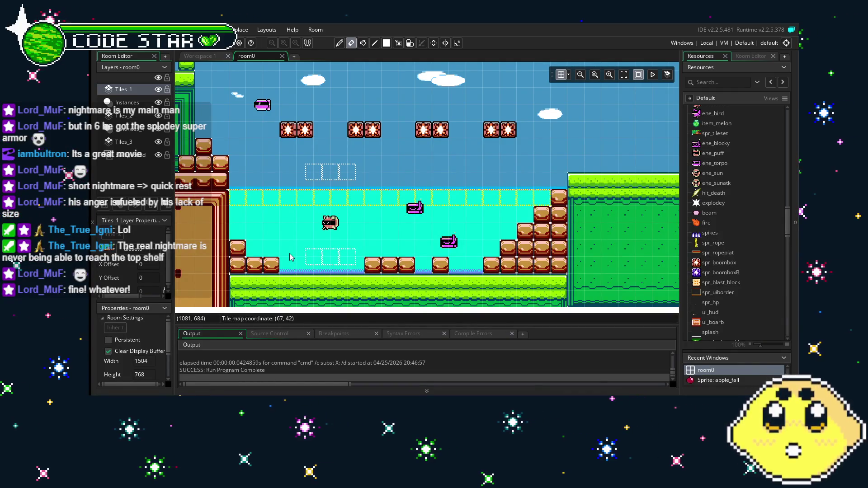
drag(291, 257, 427, 242)
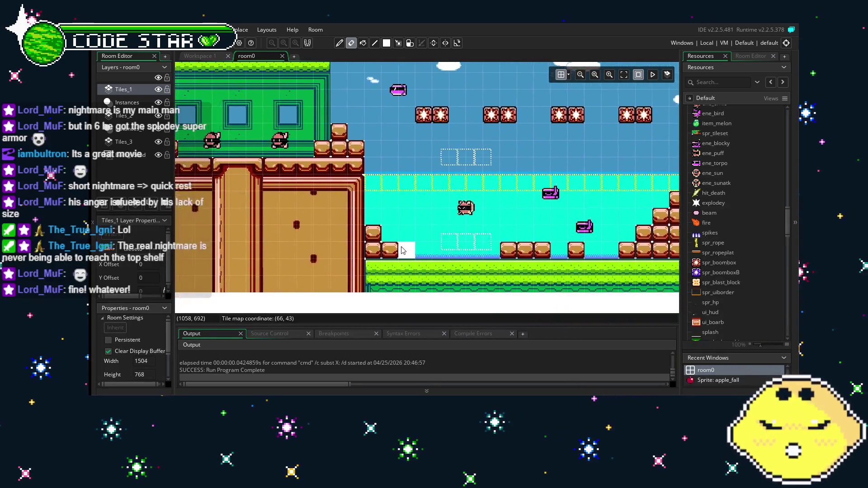
drag(263, 279, 386, 266)
mouse_move(246, 270)
mouse_down()
mouse_move(353, 274)
mouse_move(398, 257)
mouse_up()
drag(263, 283, 380, 283)
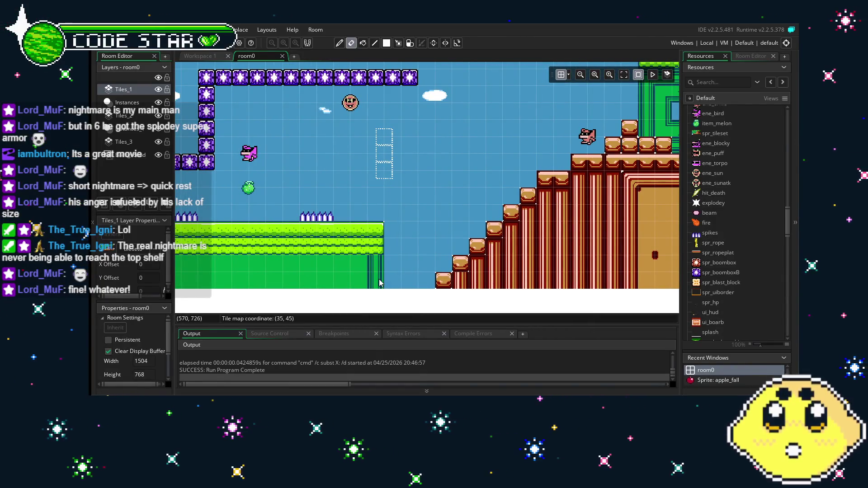
mouse_move(306, 226)
mouse_down()
mouse_move(306, 271)
mouse_move(507, 195)
mouse_up()
drag(563, 236, 362, 217)
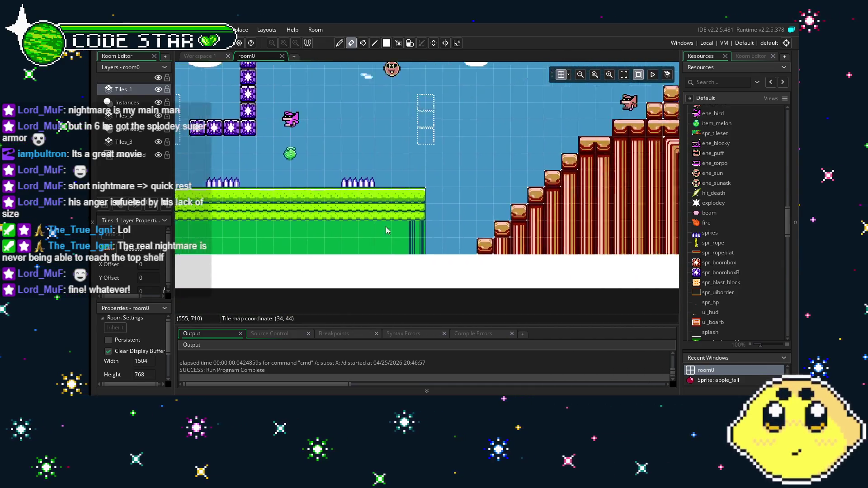
drag(634, 190, 481, 178)
drag(610, 203, 384, 208)
mouse_move(453, 226)
mouse_down()
mouse_move(273, 227)
mouse_move(297, 228)
mouse_up()
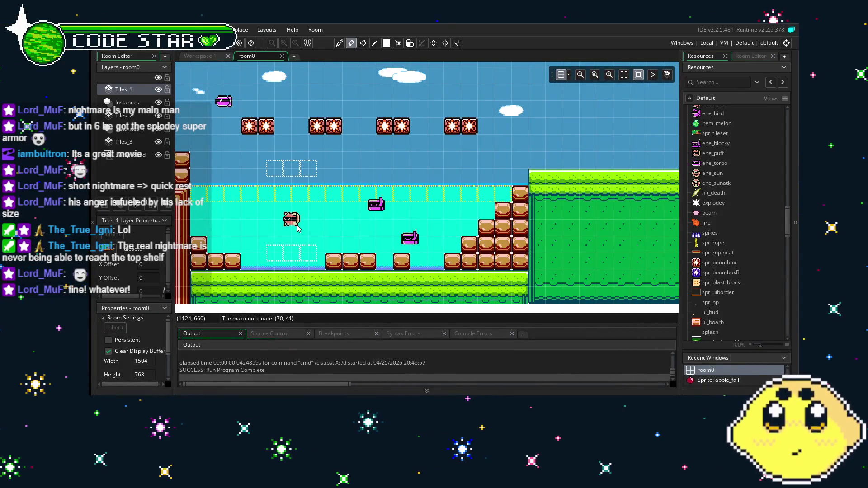
drag(385, 208, 325, 220)
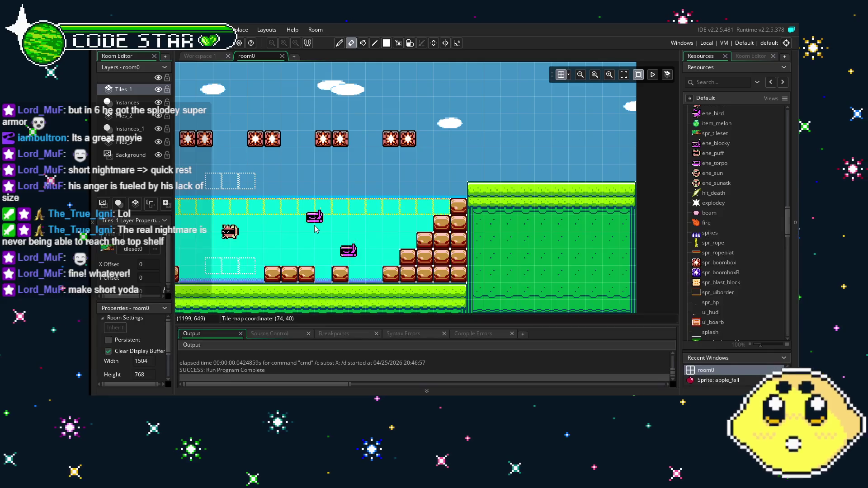
scroll(315, 228, left, 5)
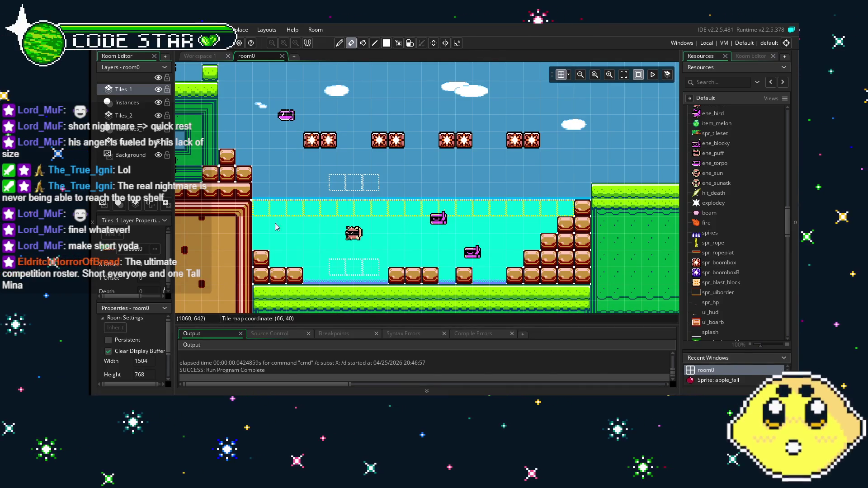
scroll(298, 235, left, 3)
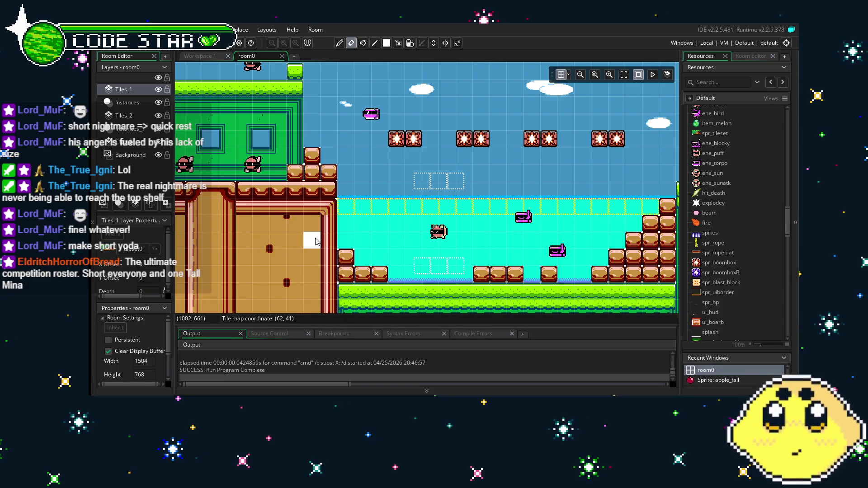
scroll(315, 212, right, 2)
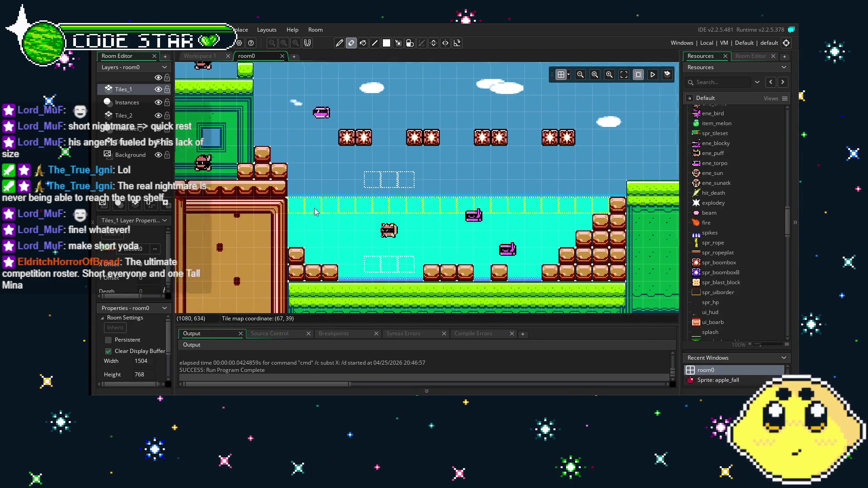
scroll(315, 212, right, 5)
drag(226, 212, 306, 201)
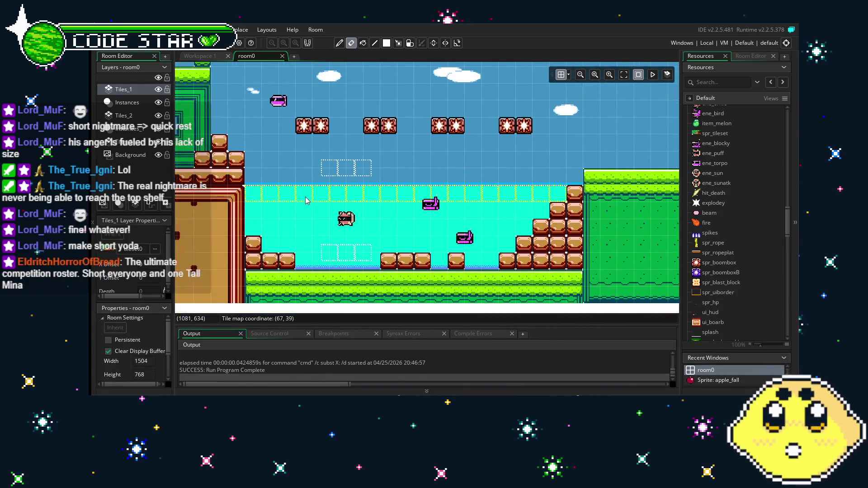
drag(240, 168, 346, 164)
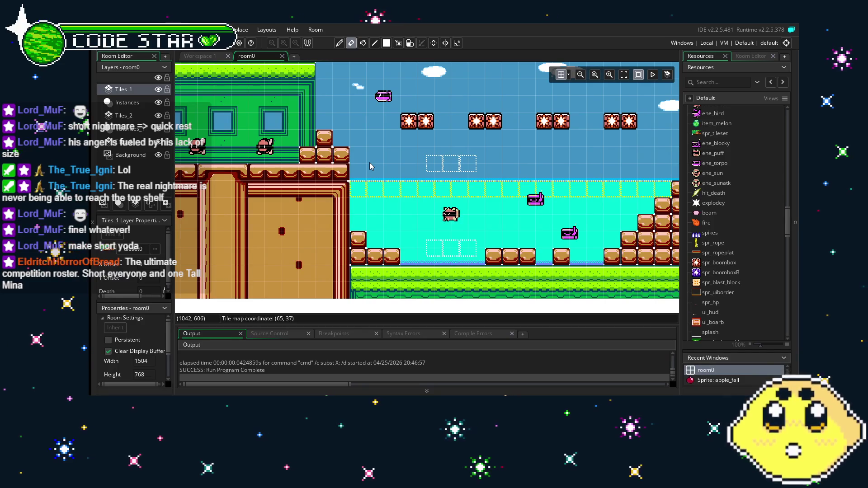
drag(370, 163, 305, 167)
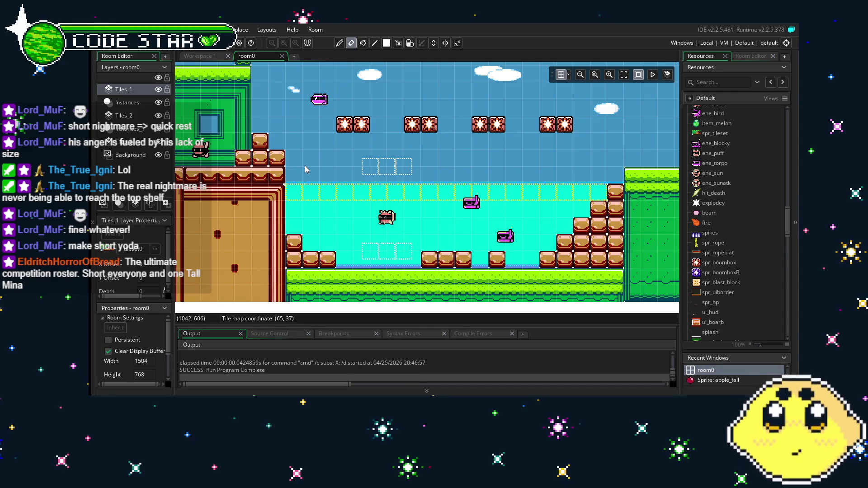
scroll(410, 186, right, 5)
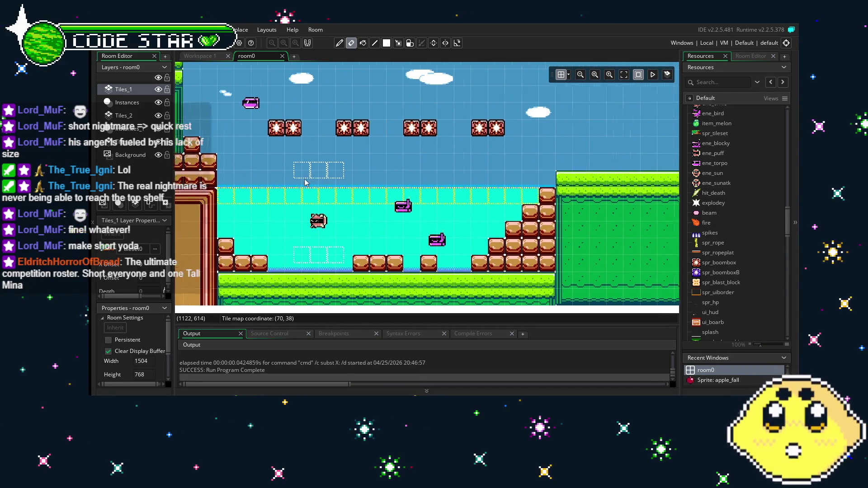
mouse_move(399, 207)
mouse_down()
mouse_move(338, 210)
mouse_move(402, 216)
mouse_up()
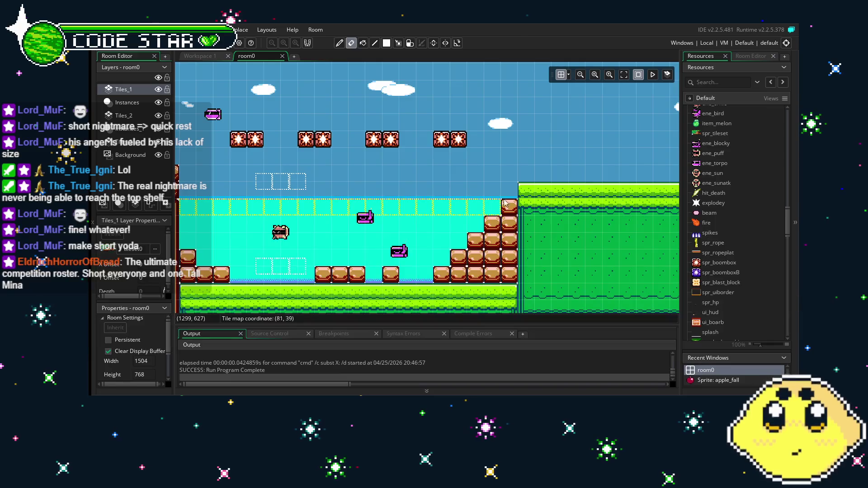
Step: Find playerWV under Objects in the Resources tree and open it
scroll(740, 267, up, 10)
scroll(740, 267, up, 8)
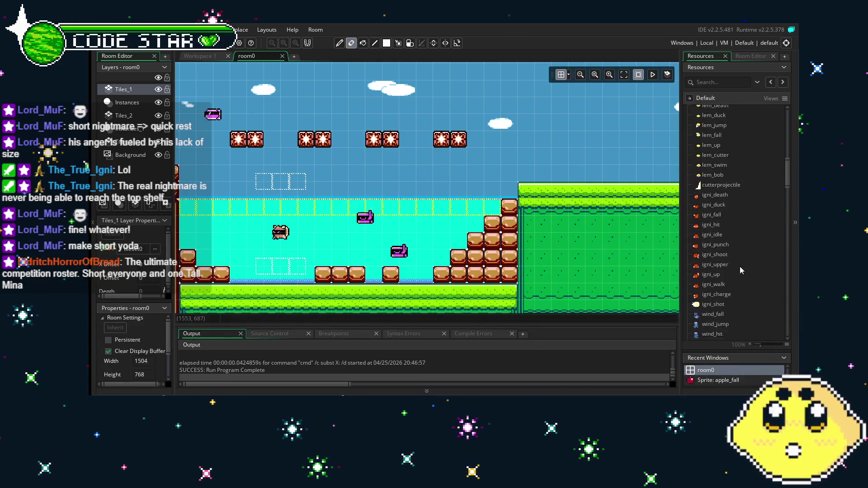
click(791, 159)
click(792, 187)
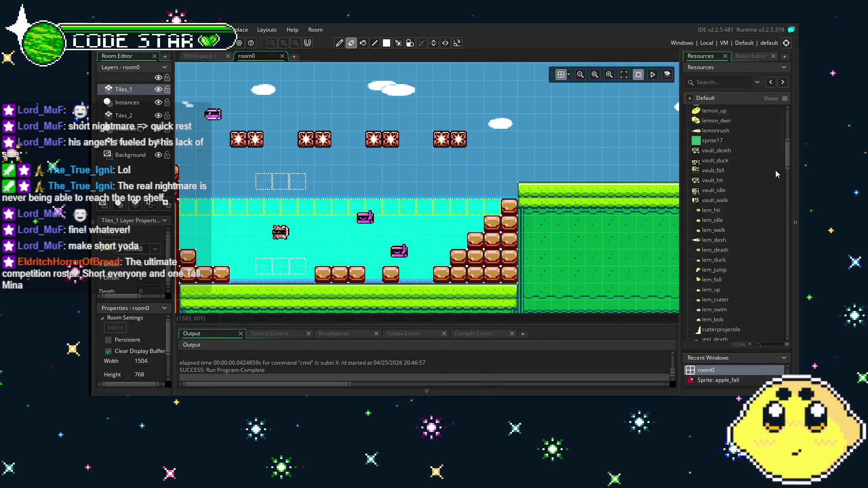
mouse_move(784, 235)
mouse_down()
mouse_move(784, 272)
mouse_move(783, 262)
mouse_up()
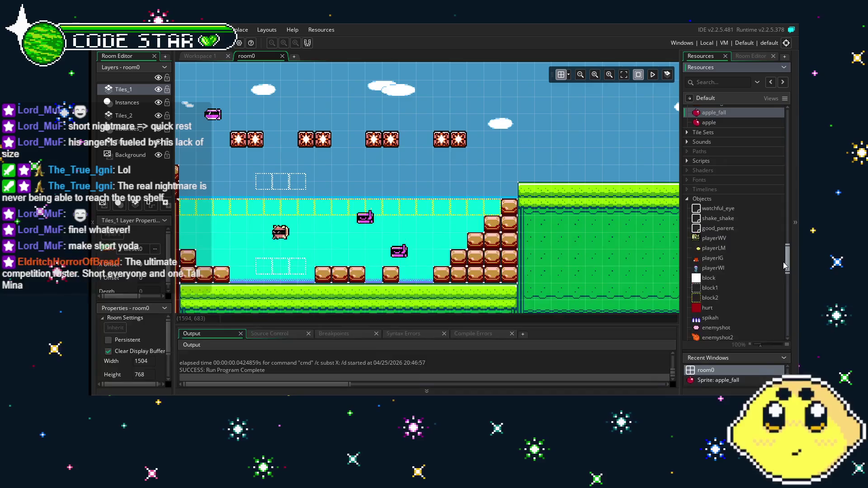
double_click(714, 238)
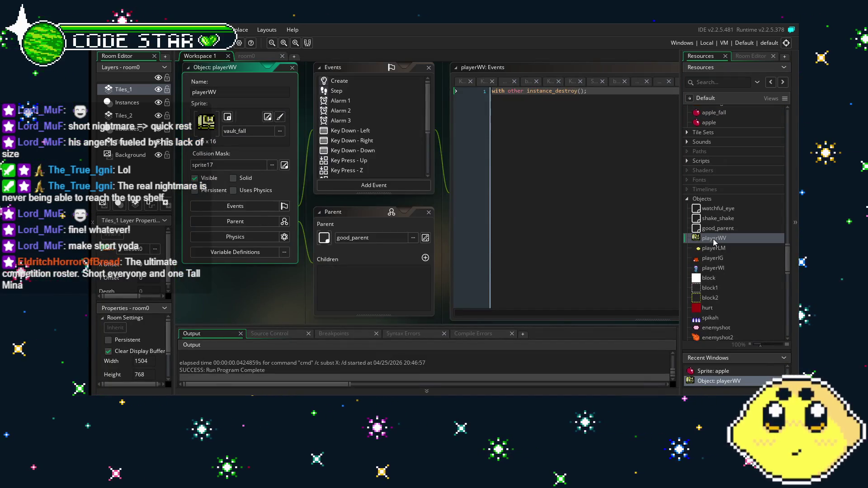
Step: Glance over room0, then switch back to the playerWV object workspace
click(261, 58)
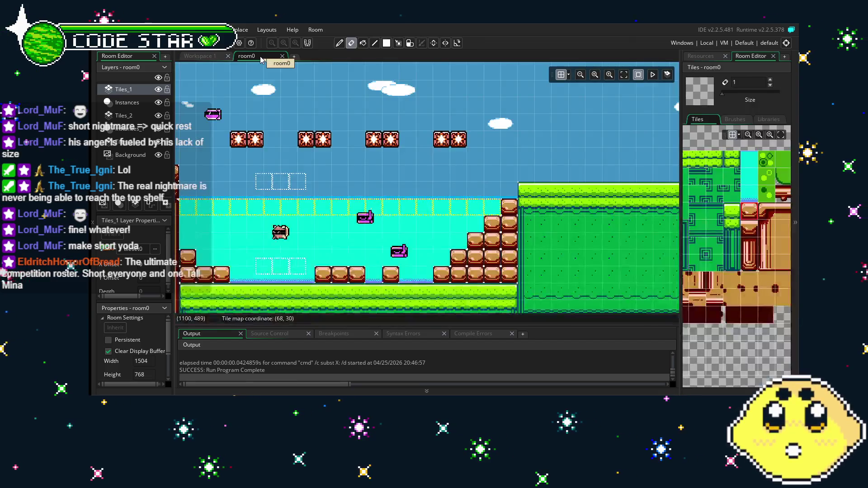
scroll(518, 206, up, 2)
scroll(518, 206, left, 15)
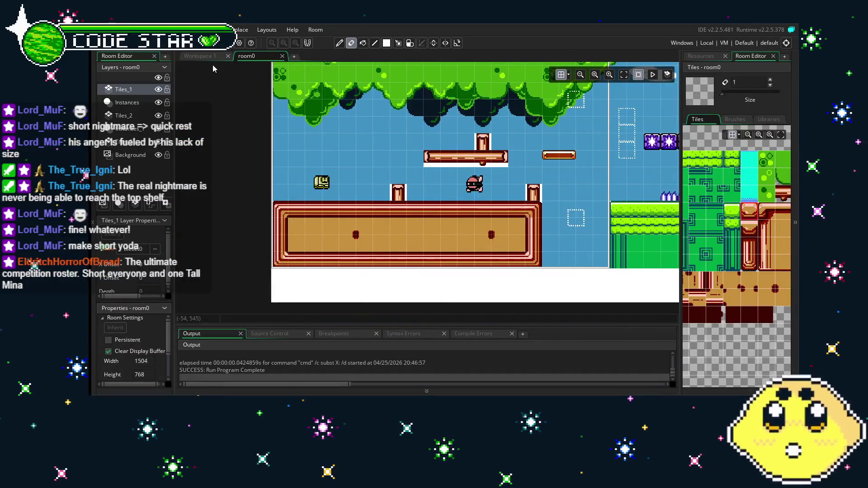
key(ctrl+Tab)
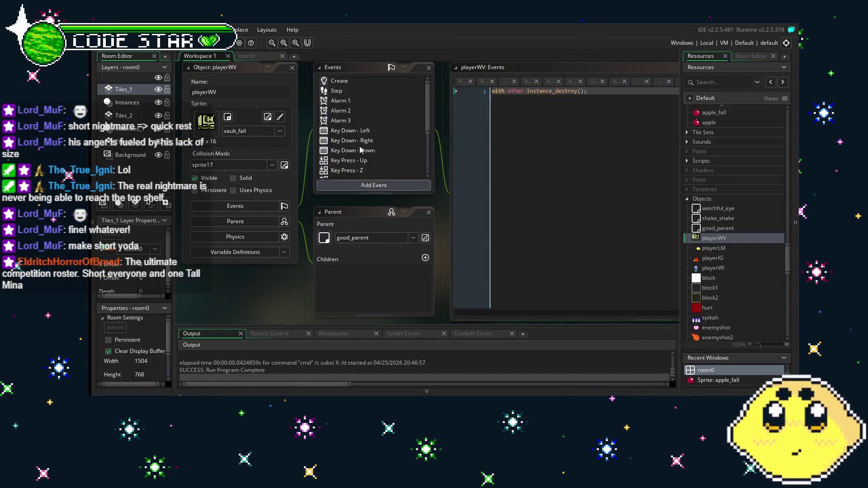
Step: Change chr_jump from 9 to 10 in playerWV's Create code and run the game with F5
click(326, 81)
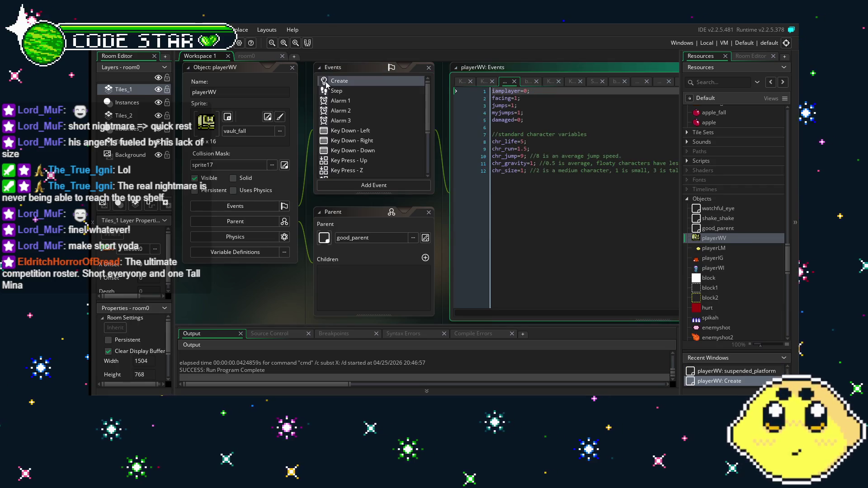
click(619, 259)
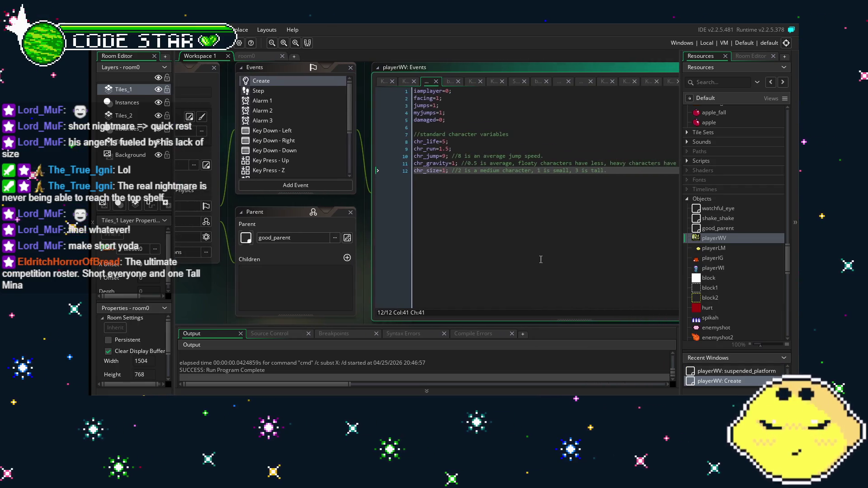
click(446, 157)
text(10)
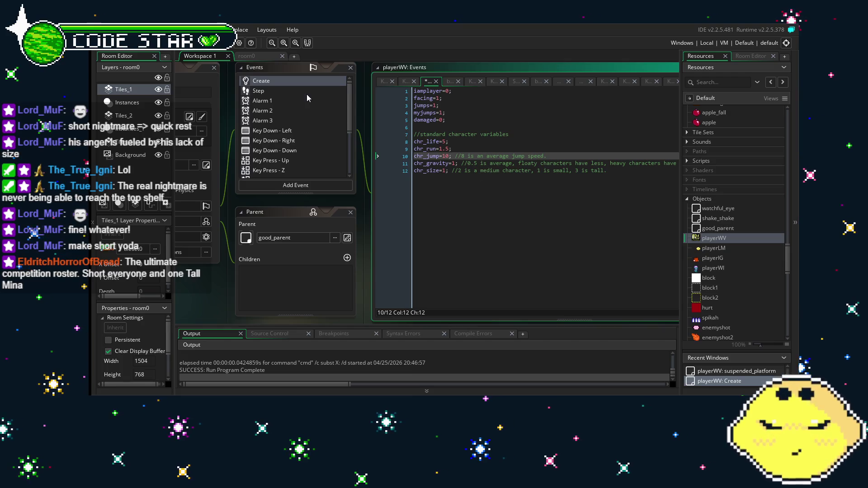
key(F5)
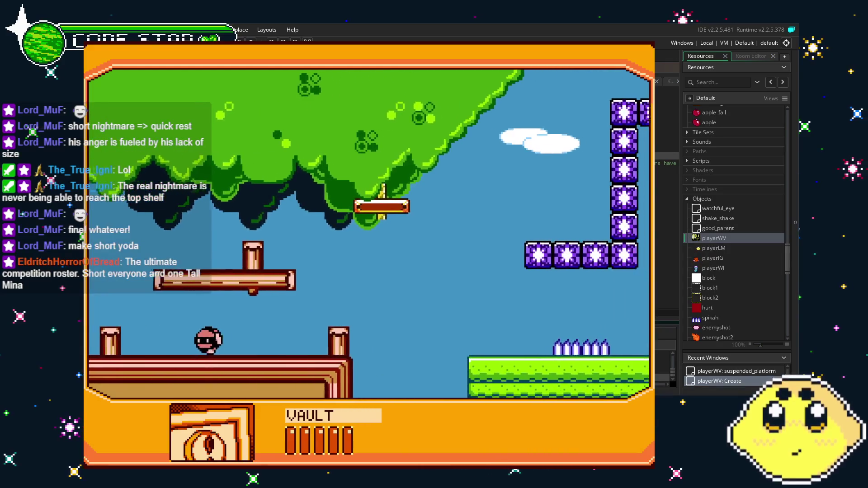
Step: Play as VAULT up the stairs, across the green building ledge and through the water, then quit
key(Left)
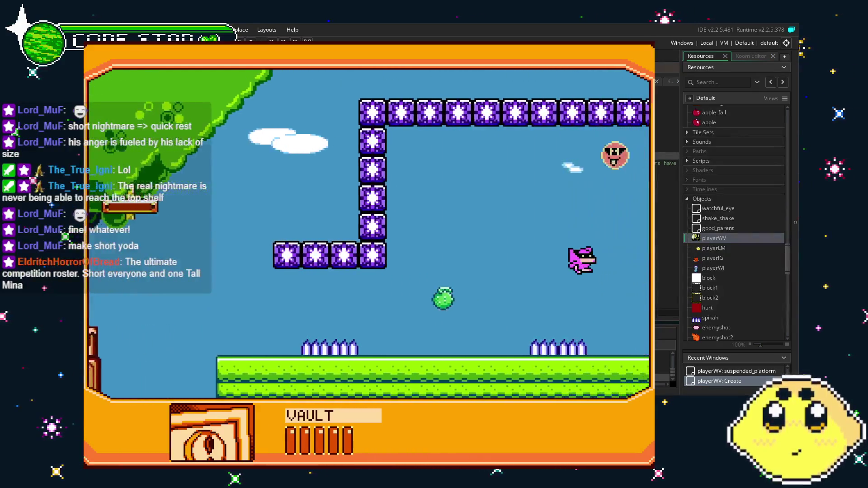
key(Left)
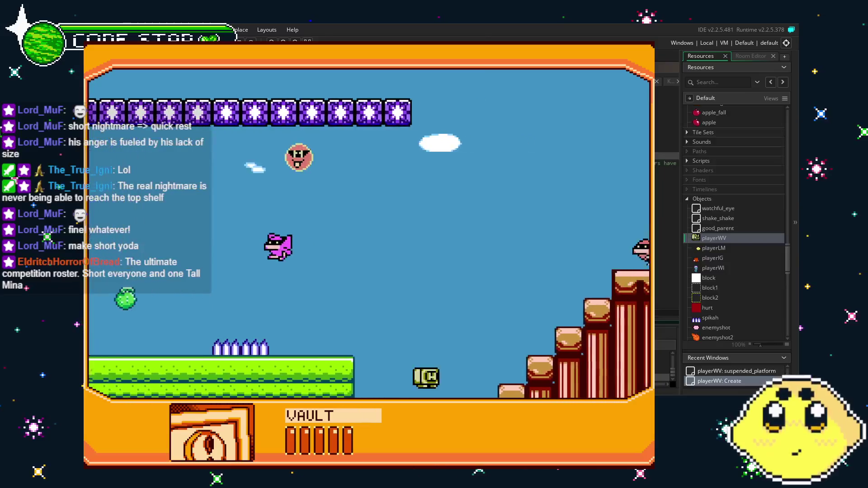
key(Right)
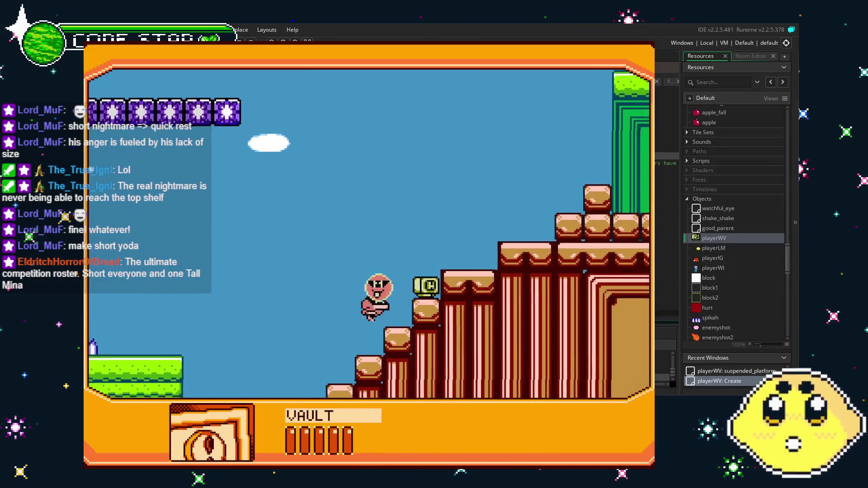
key(Right)
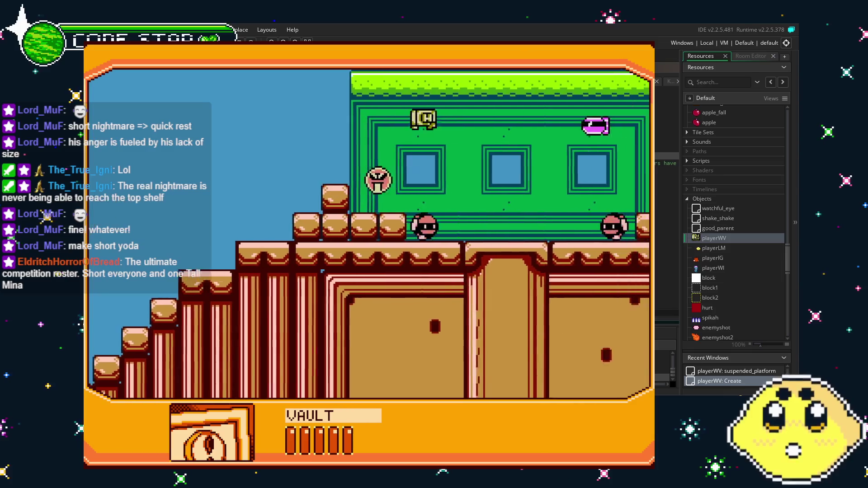
key(Right)
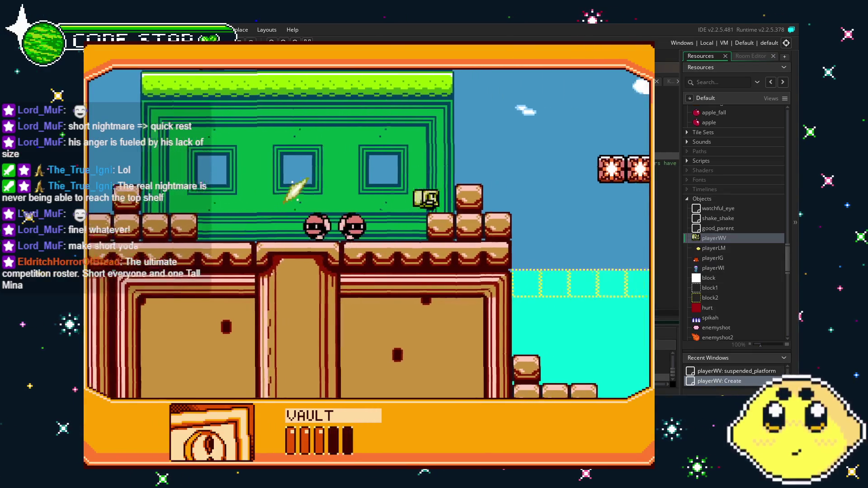
key(Right)
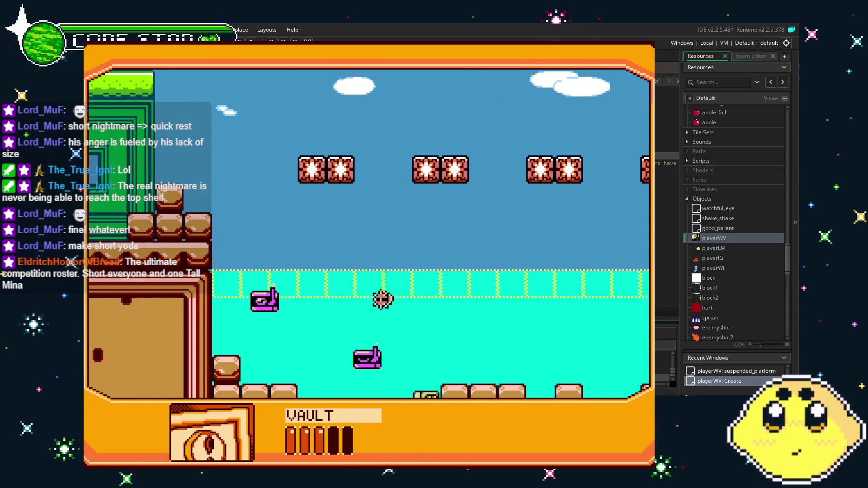
key(z)
key(z)
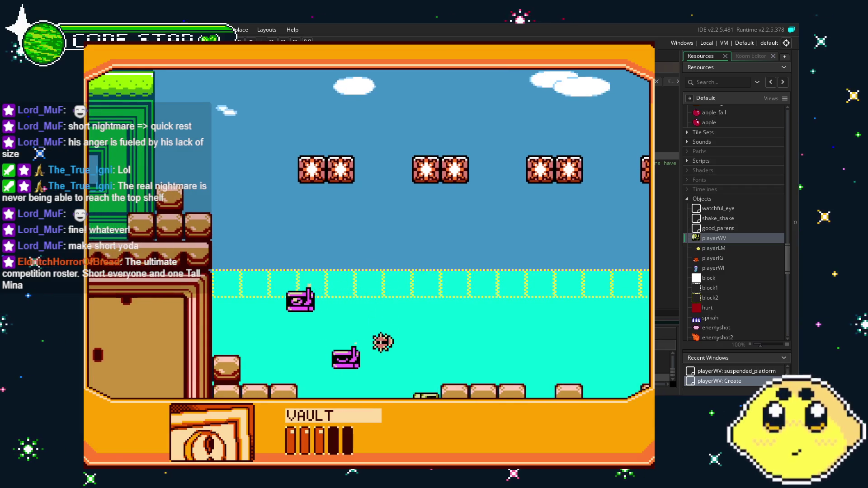
key(z)
key(Escape)
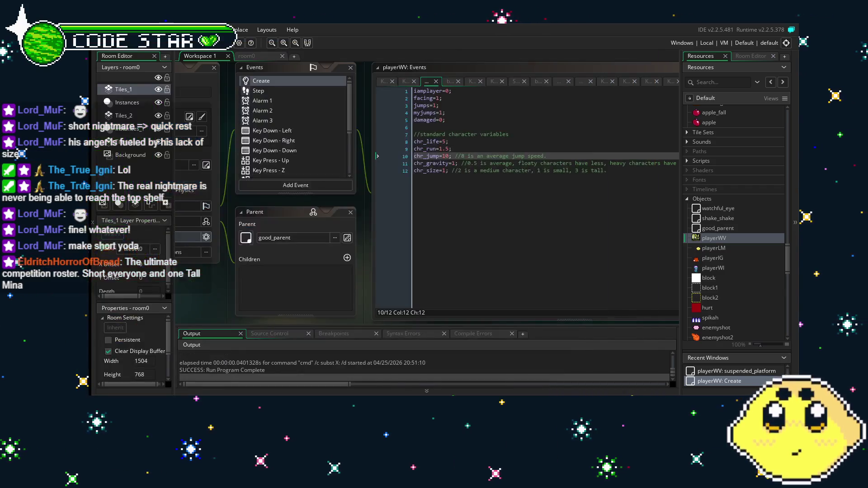
Step: Browse playerWV's Events list and view its Key Press - Z jump code
drag(210, 279, 265, 278)
scroll(341, 169, down, 3)
scroll(341, 169, down, 1)
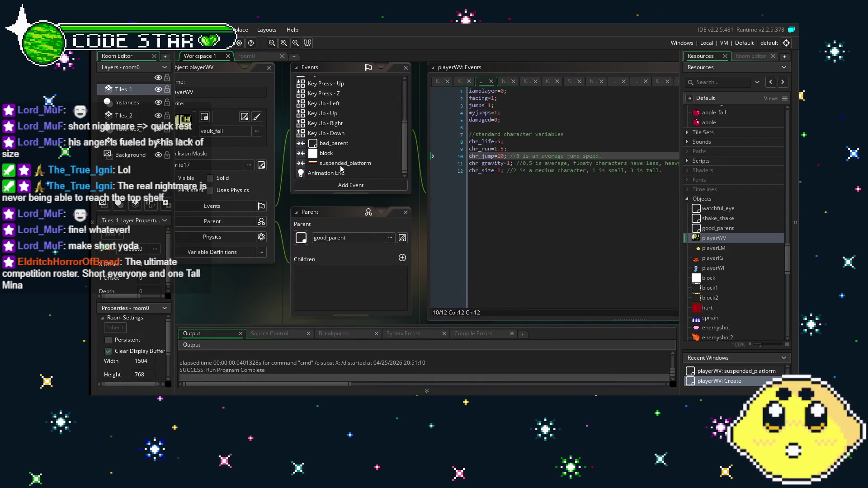
scroll(344, 166, up, 5)
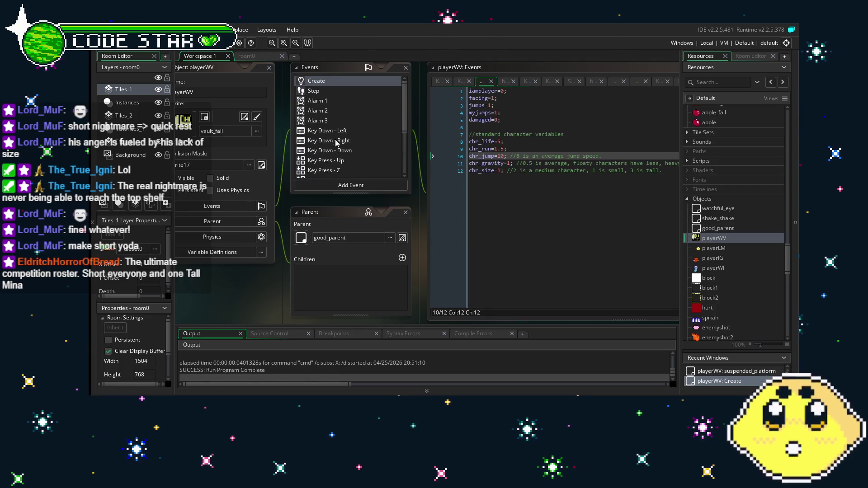
scroll(334, 123, down, 5)
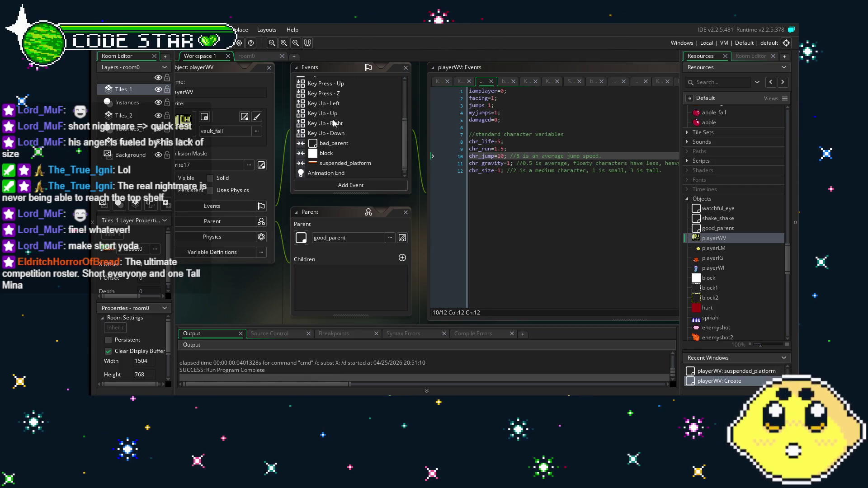
click(339, 94)
Step: Set chr_jump back to 9 in the Create code, then view the Animation End code
scroll(338, 95, up, 5)
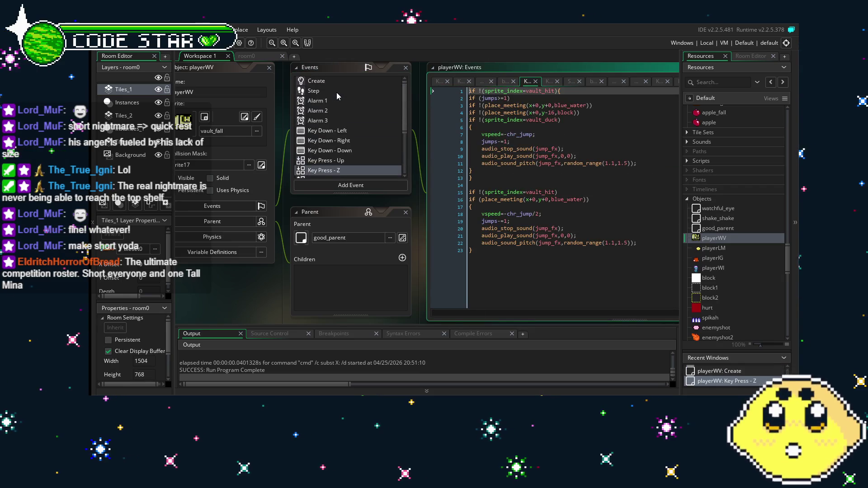
click(324, 82)
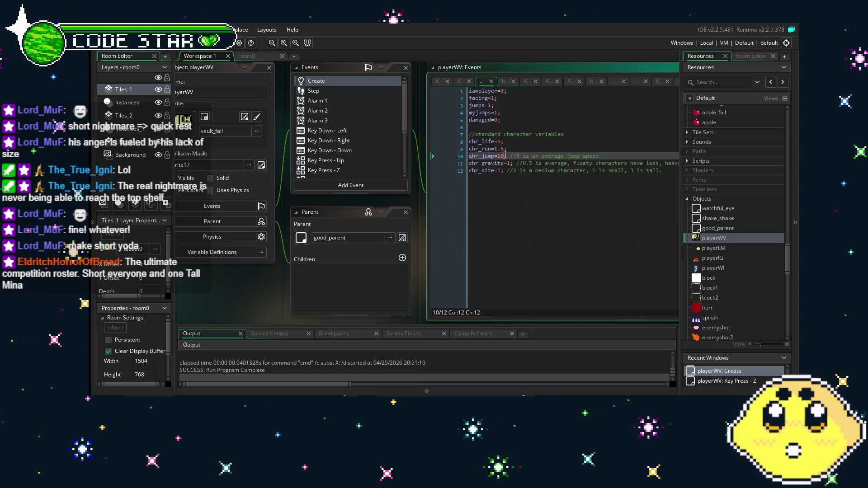
key(BackSpace)
key(BackSpace)
text(9)
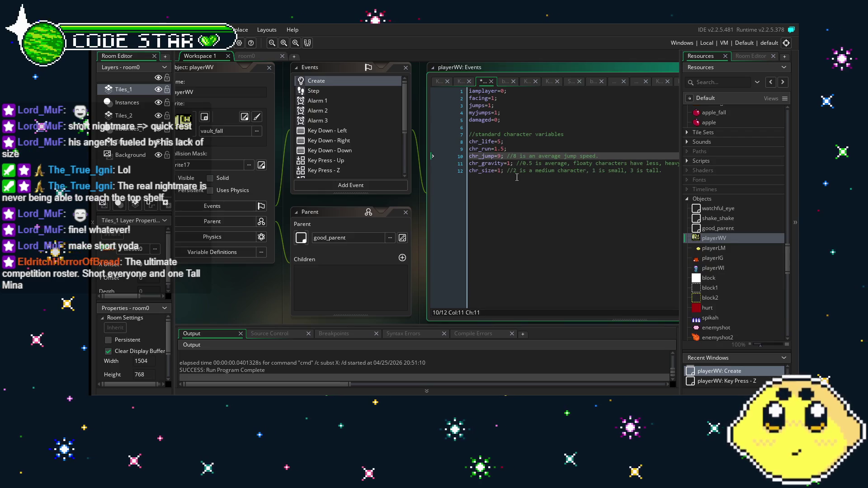
scroll(361, 145, down, 4)
click(339, 174)
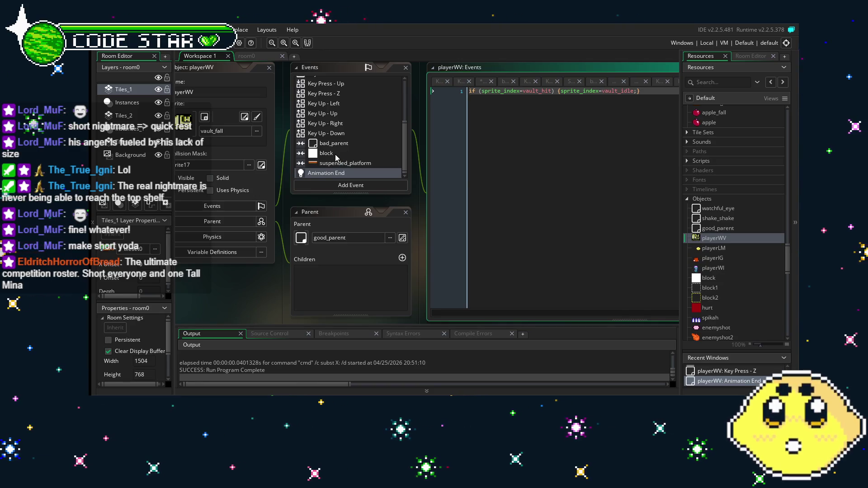
Step: Review the suspended_platform collision code, then view the Key Press - Z code with its blue_water jump
click(335, 164)
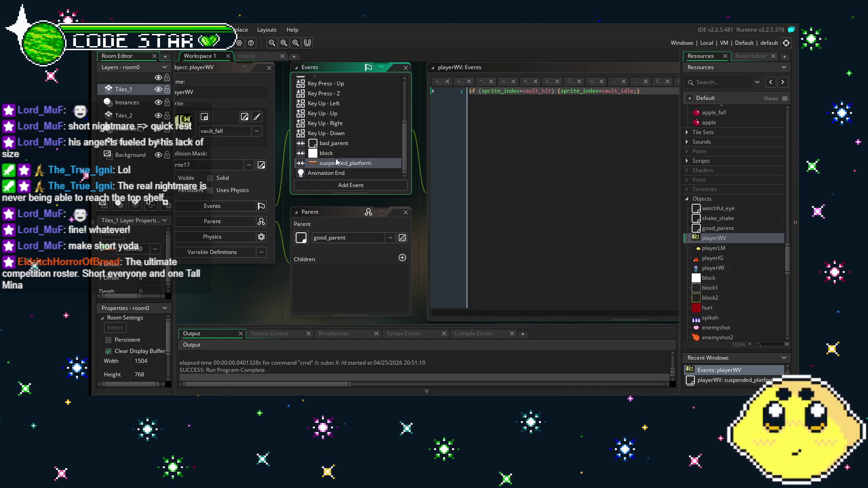
scroll(336, 162, up, 1)
scroll(336, 161, down, 1)
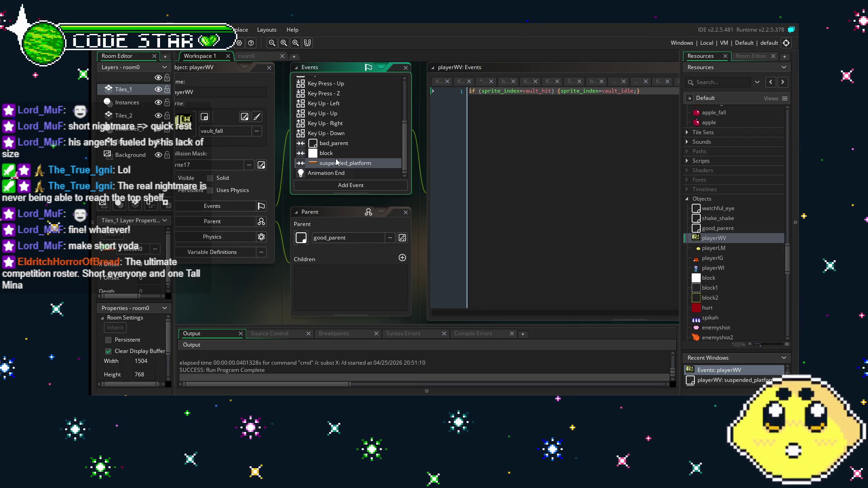
scroll(337, 162, up, 3)
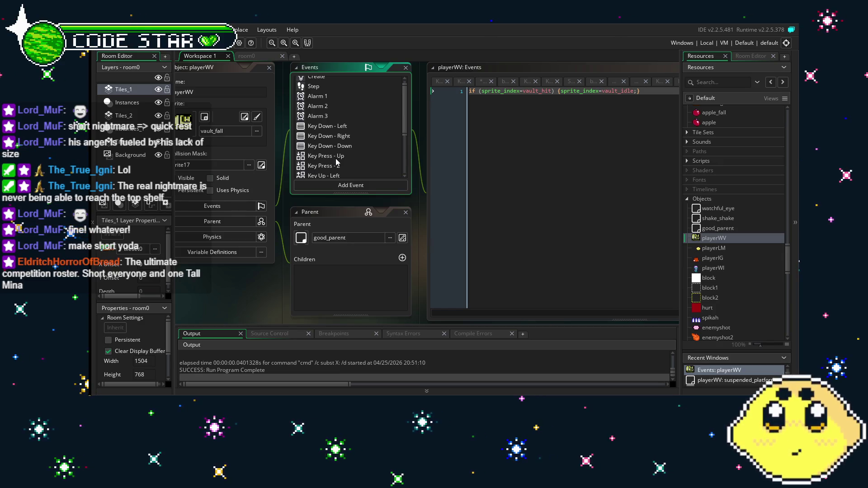
scroll(337, 162, up, 1)
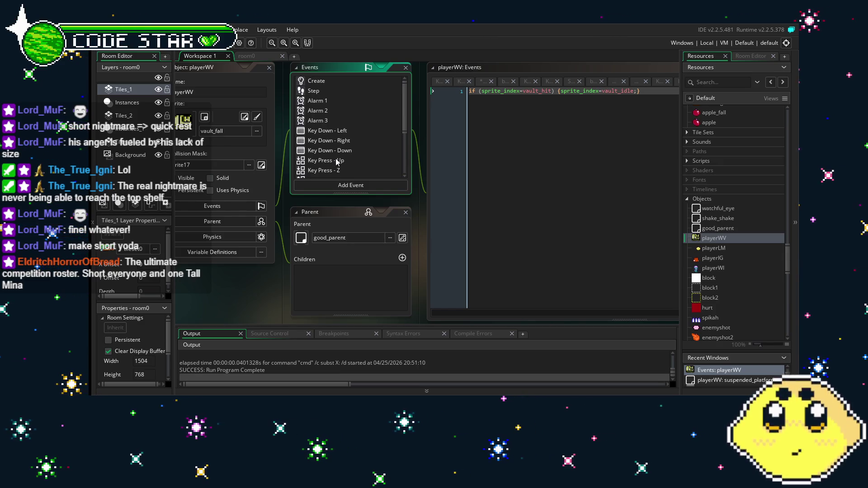
scroll(337, 162, down, 3)
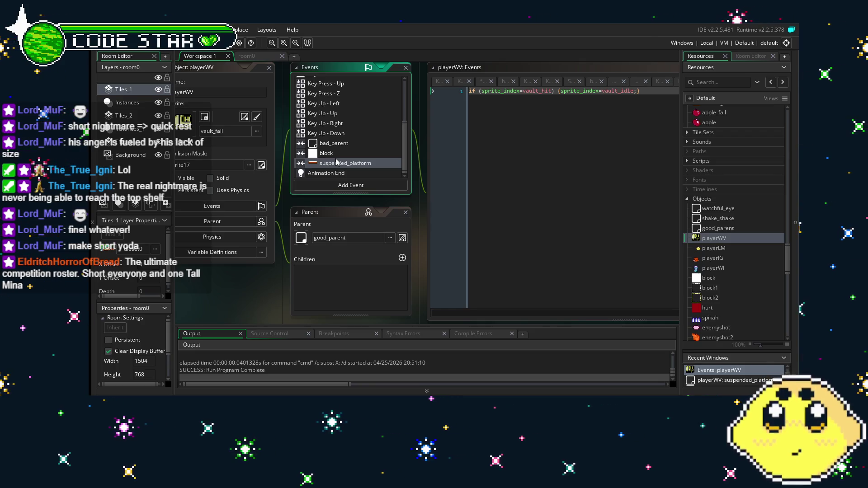
click(352, 93)
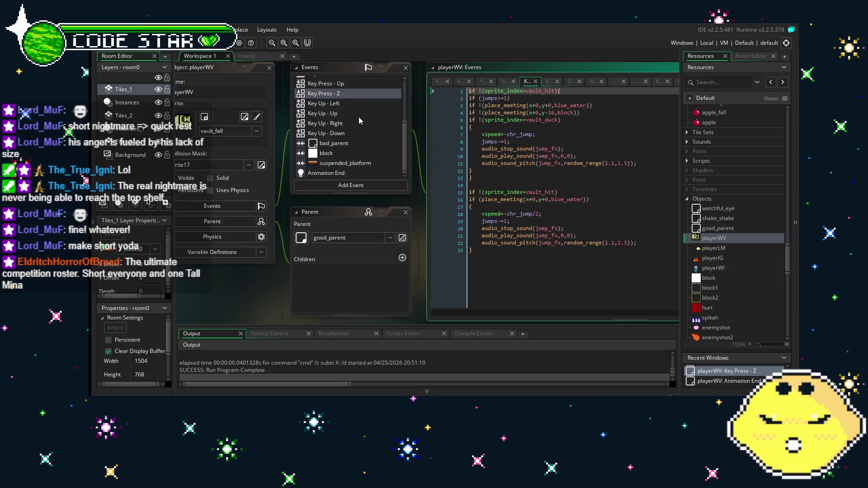
Step: Change the water jump on line 18 to chr_jump/1.5, save the project, and run it
click(426, 219)
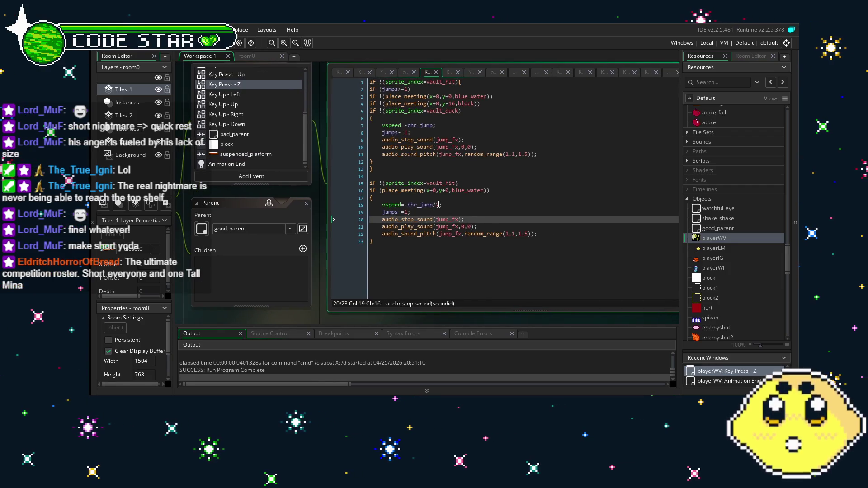
click(439, 205)
text(2)
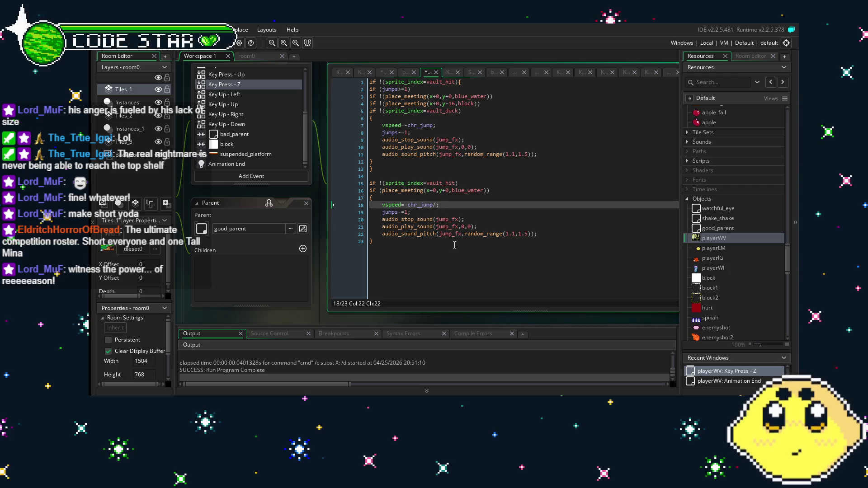
click(501, 210)
key(ctrl+s)
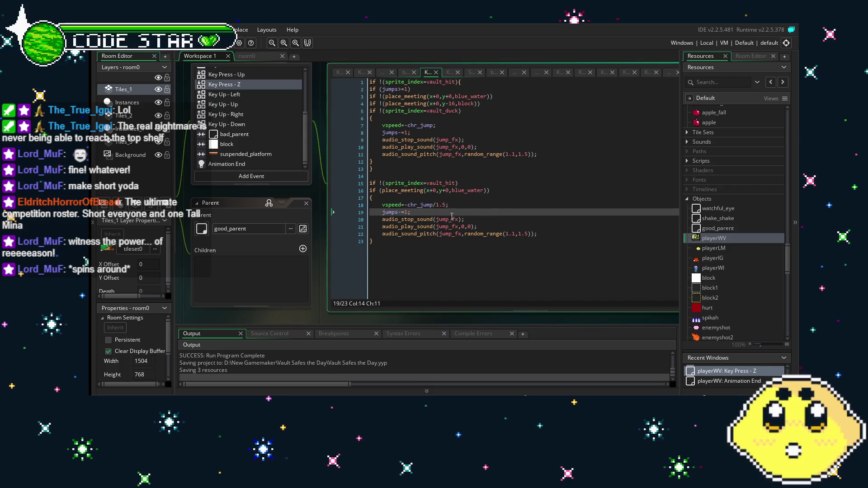
key(F5)
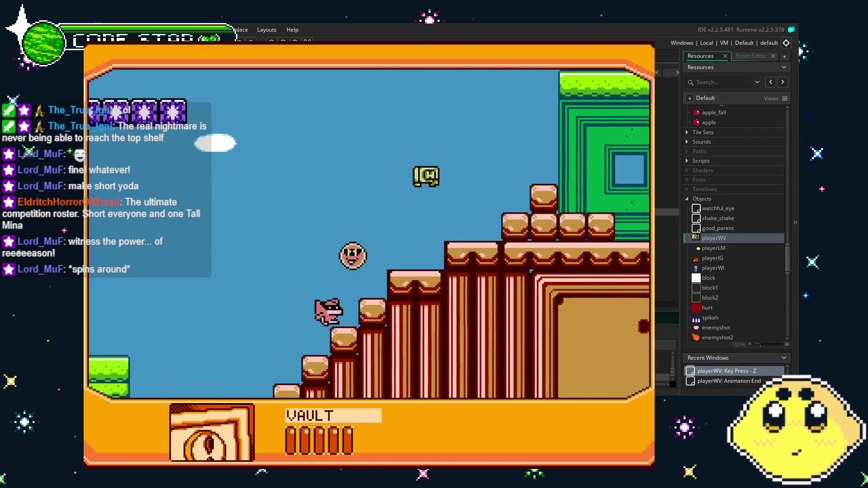
Step: Climb the stairs, drop into the water, and swim up to test the water jump
key(Right)
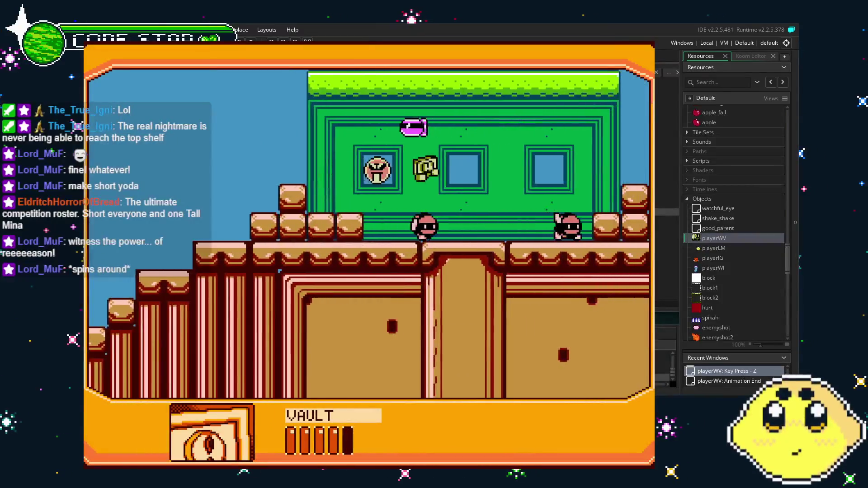
key(Right)
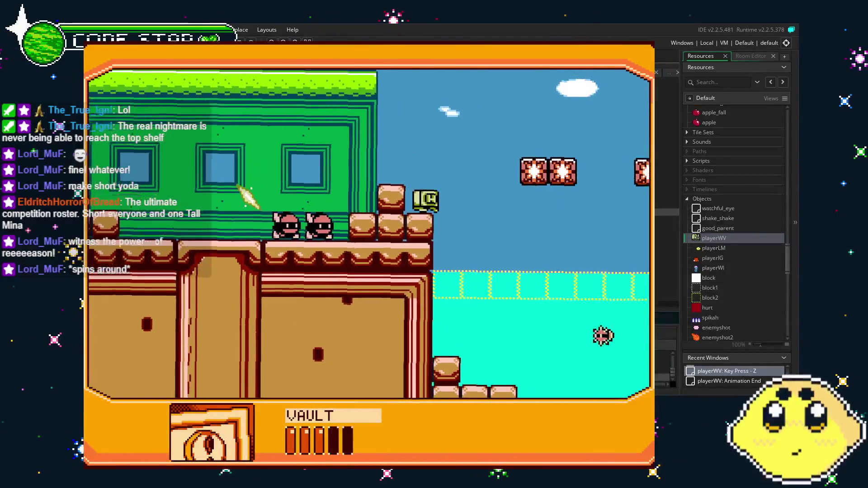
key(Right)
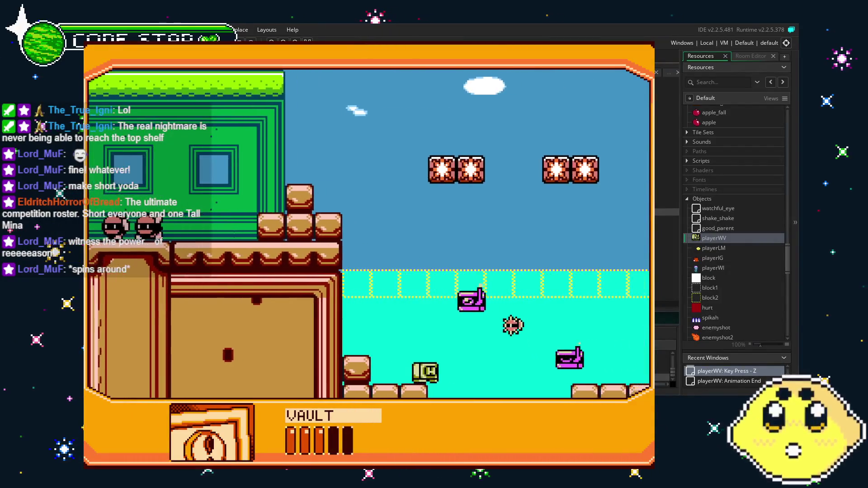
key(Right)
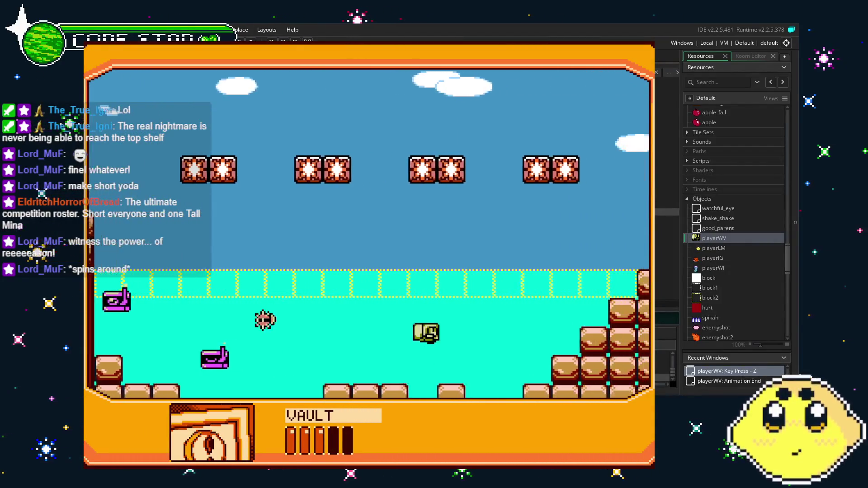
key(Left)
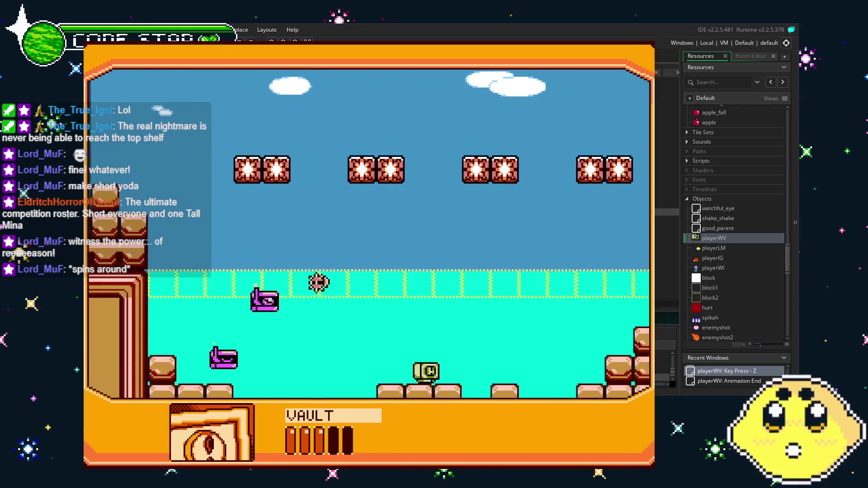
key(Right)
key(z)
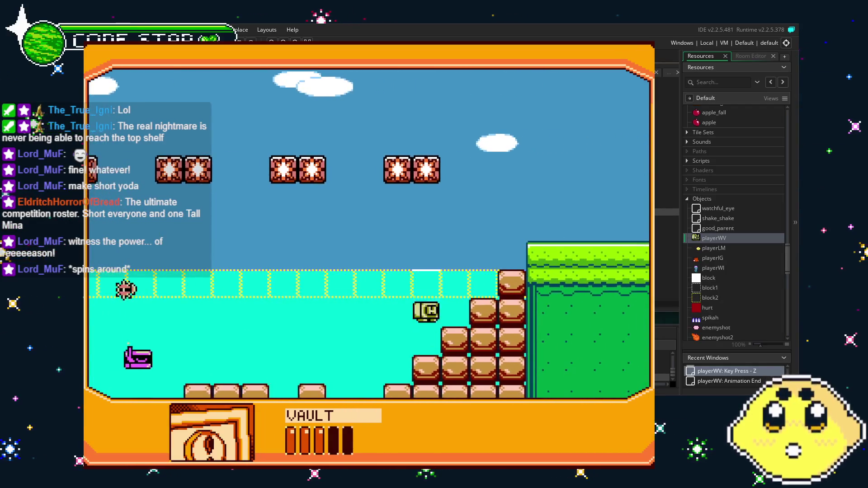
key(z)
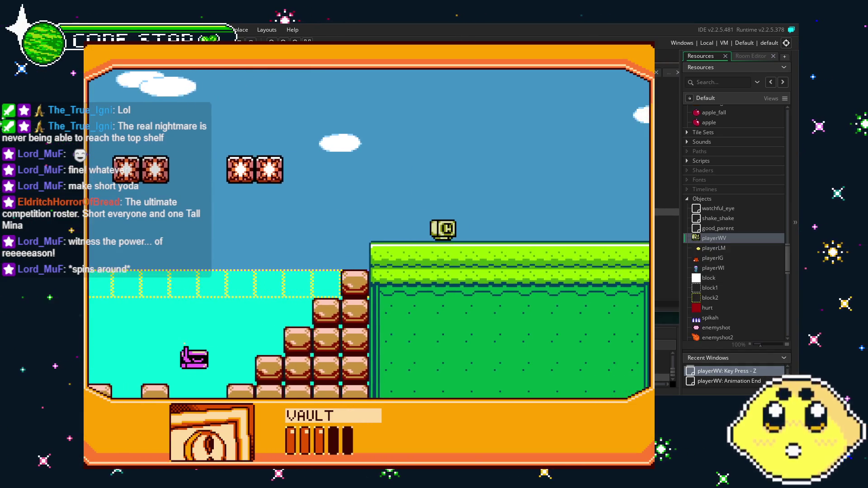
Step: Swim up and climb out onto the grass ledge, then swim back left toward the green building
key(Left)
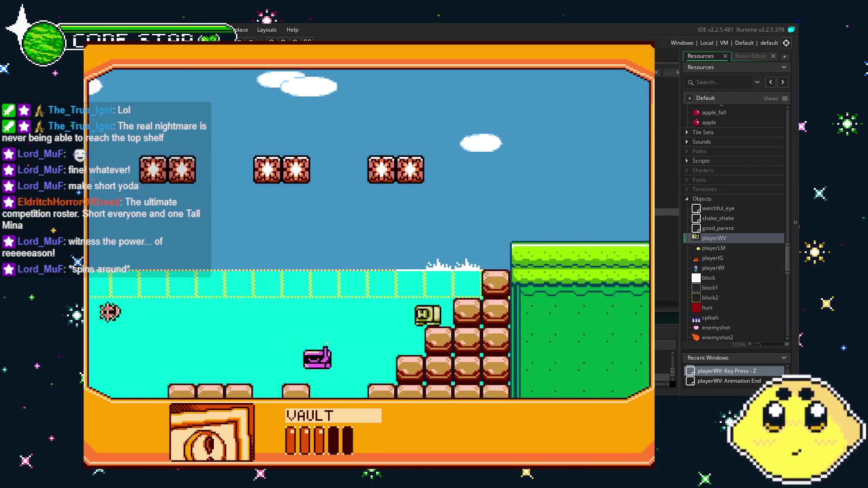
key(Right)
key(z)
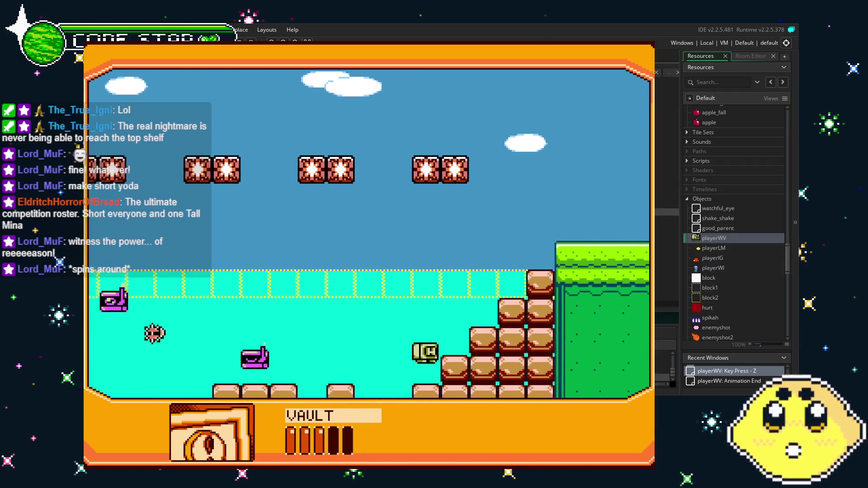
key(Right)
key(z)
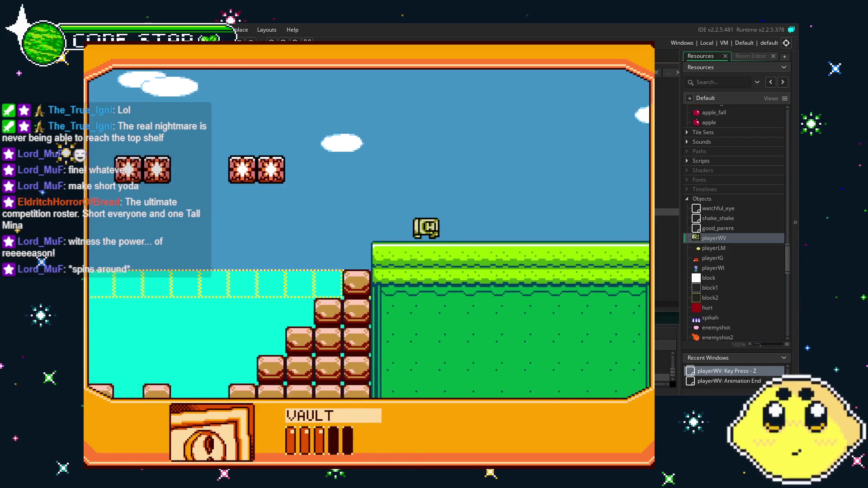
key(Left)
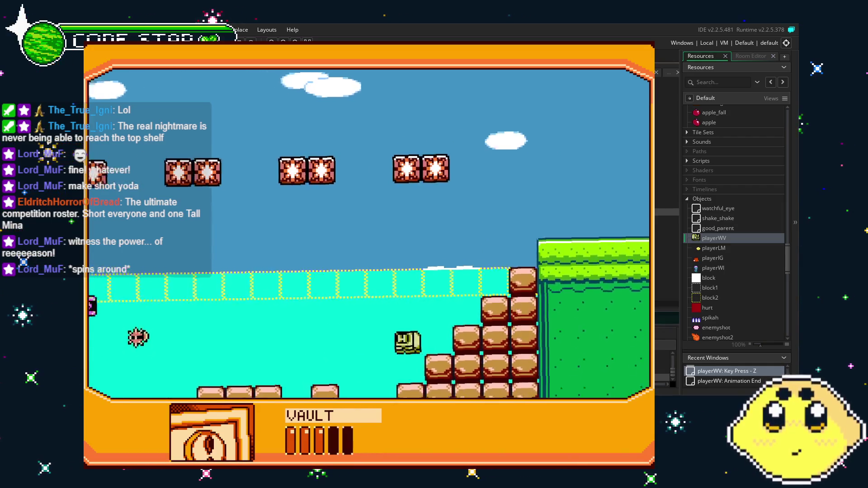
key(Left)
key(z)
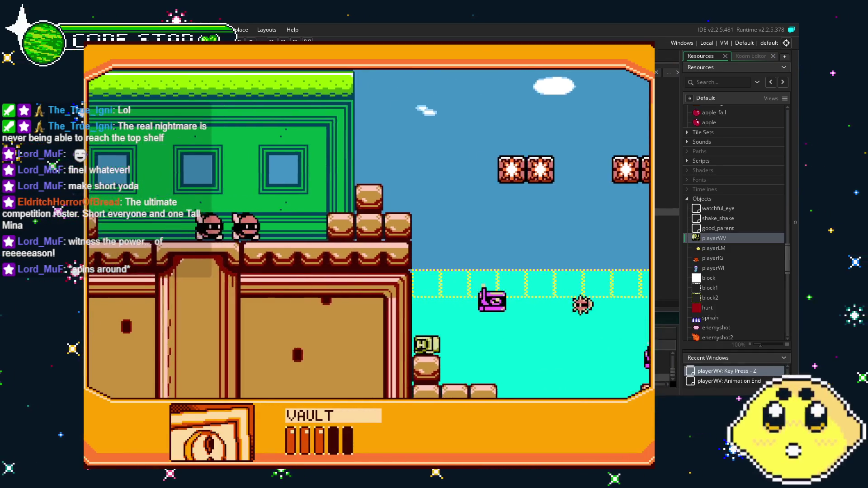
Step: Swim right, jump onto the green platform, drop back into the water, and close the game
key(Right)
key(z)
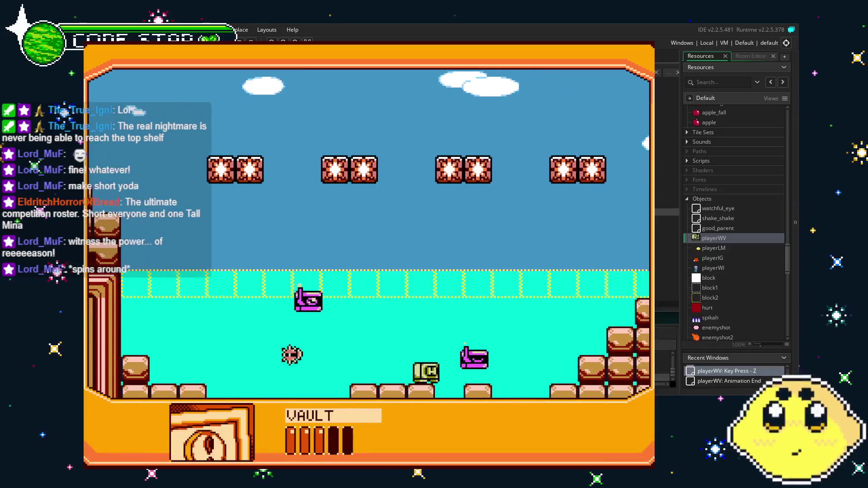
key(Right)
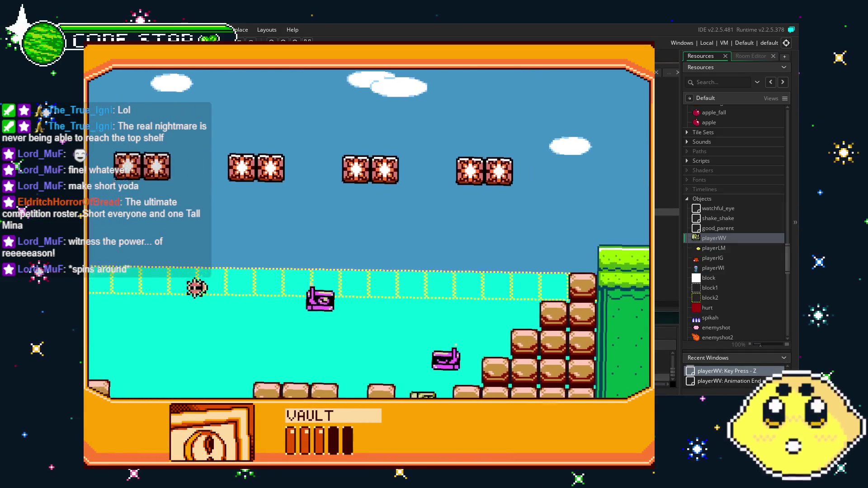
key(z)
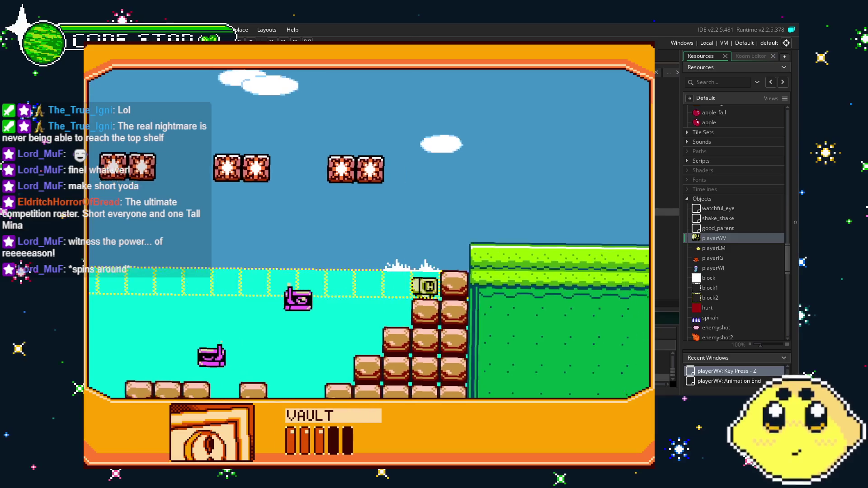
key(Left)
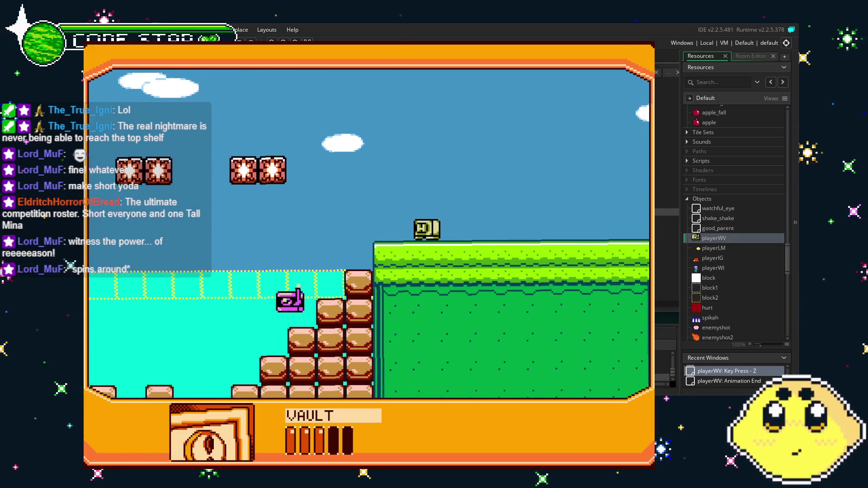
key(Left)
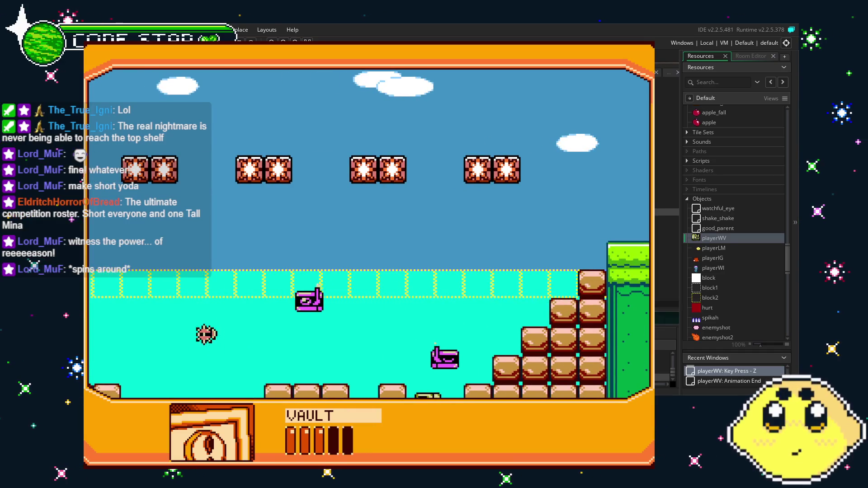
key(Escape)
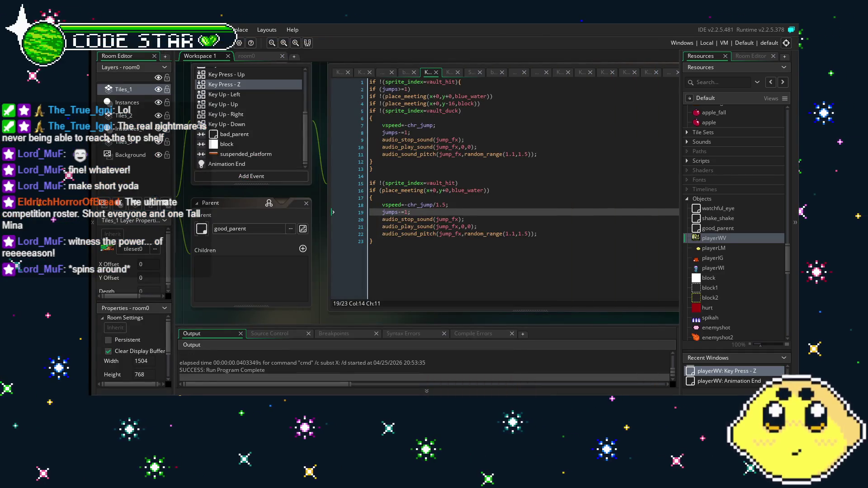
Step: Save the project with Ctrl+S to relaunch a fresh VAULT test build
key(ctrl+s)
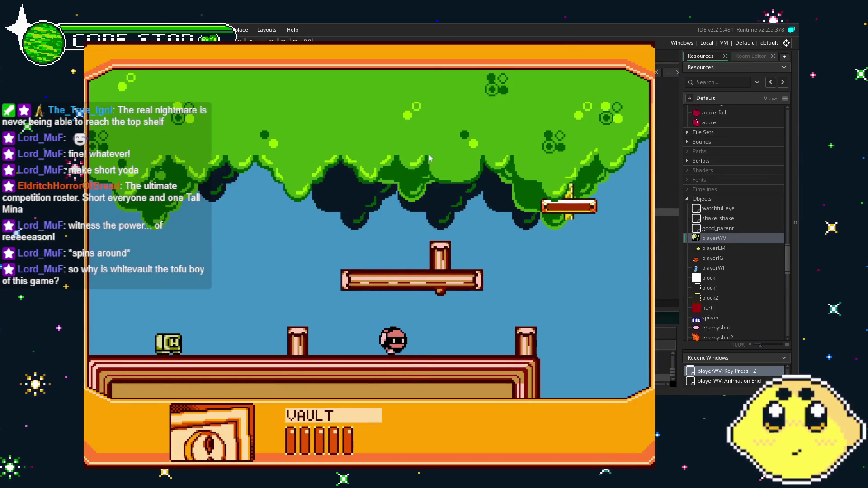
Step: Jump once in the treetop area, then close the running game
key(z)
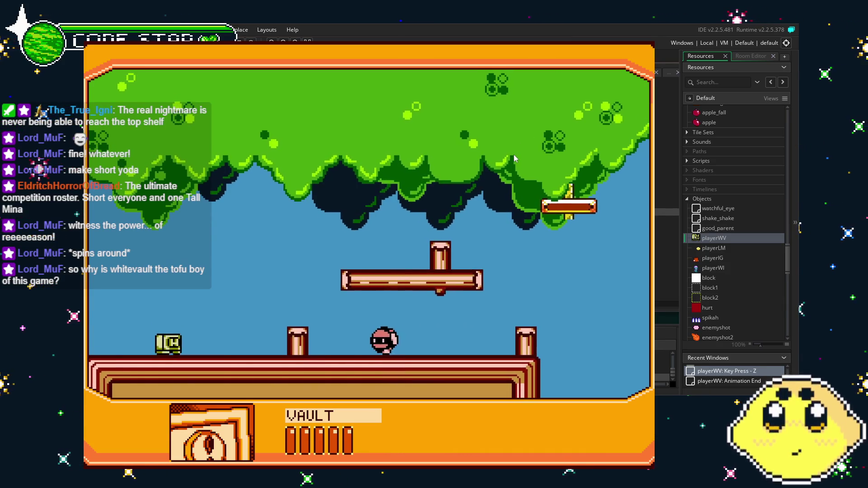
key(Escape)
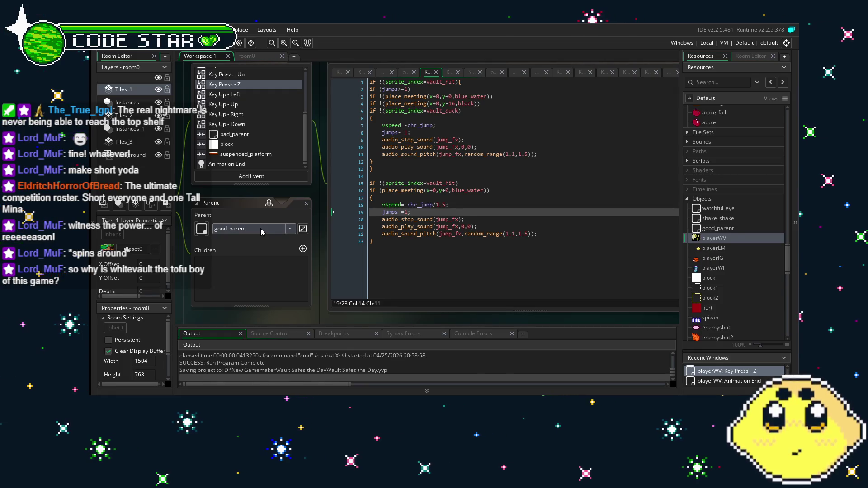
Step: Place the caret at the end of the jump code and shift the workspace right
click(410, 241)
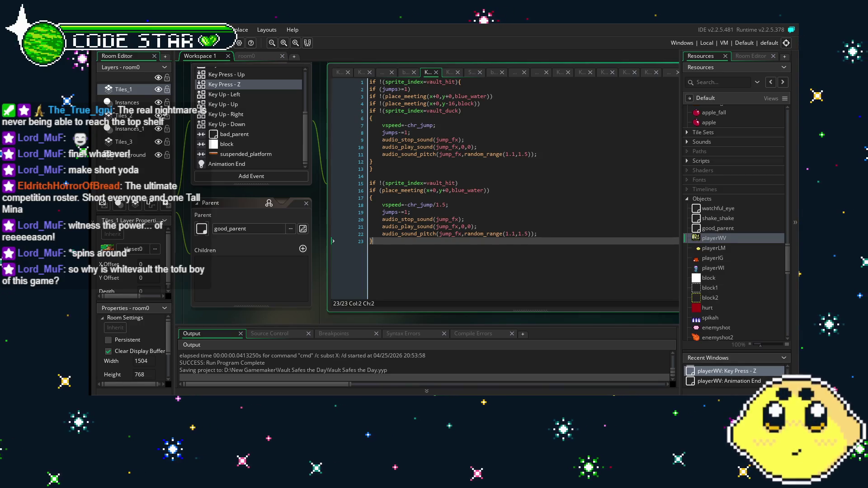
drag(242, 311, 274, 310)
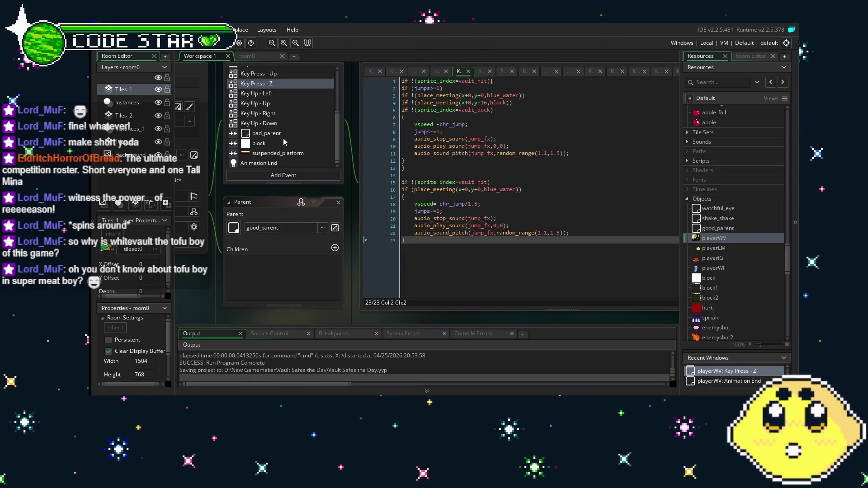
click(517, 274)
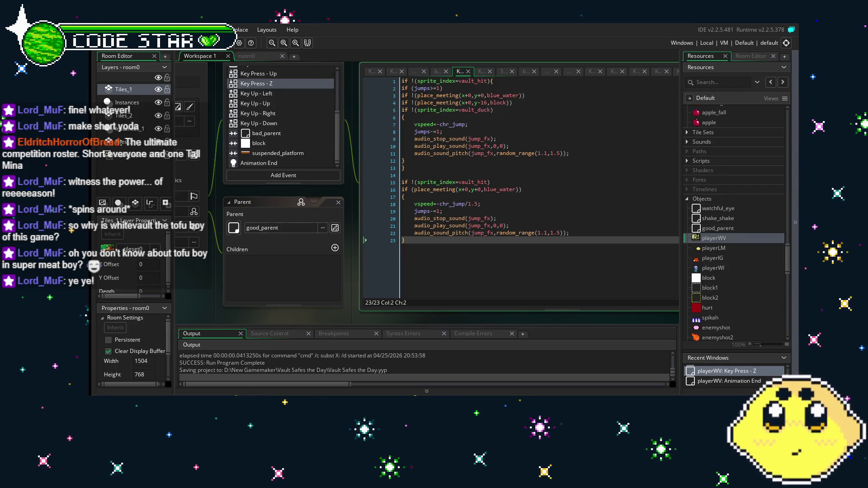
Step: Bring playerWV's event list into view and open its Create event code
click(237, 300)
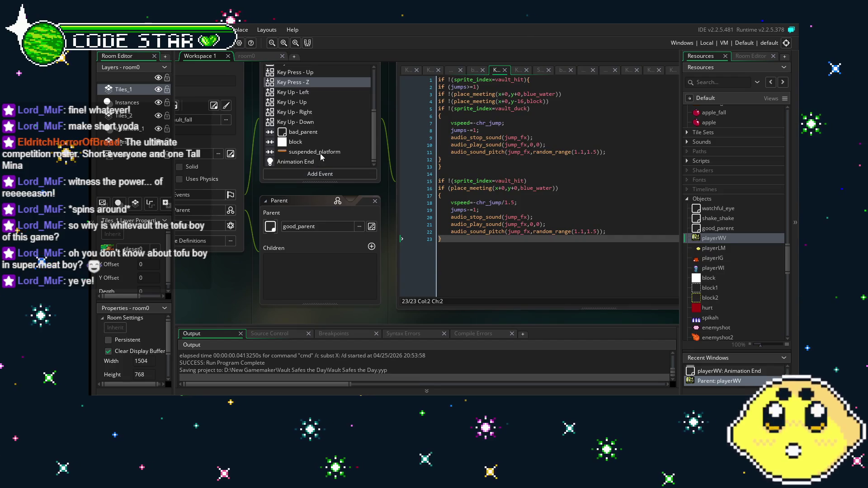
scroll(322, 157, up, 4)
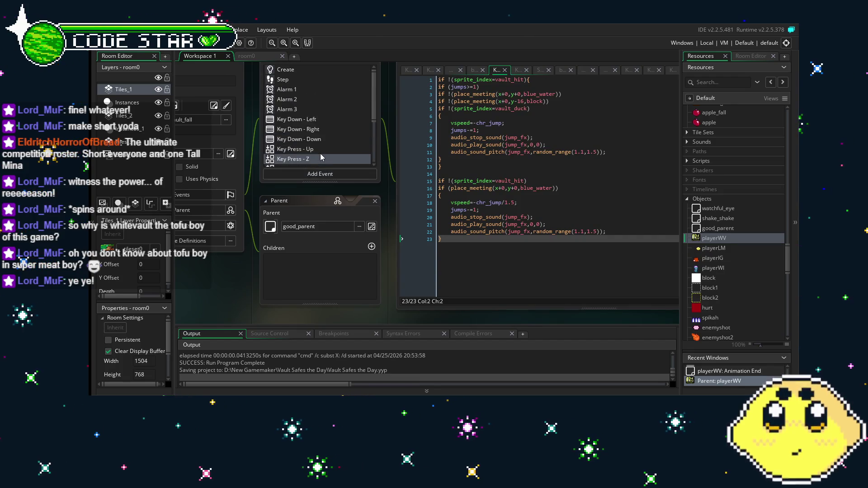
scroll(322, 157, down, 4)
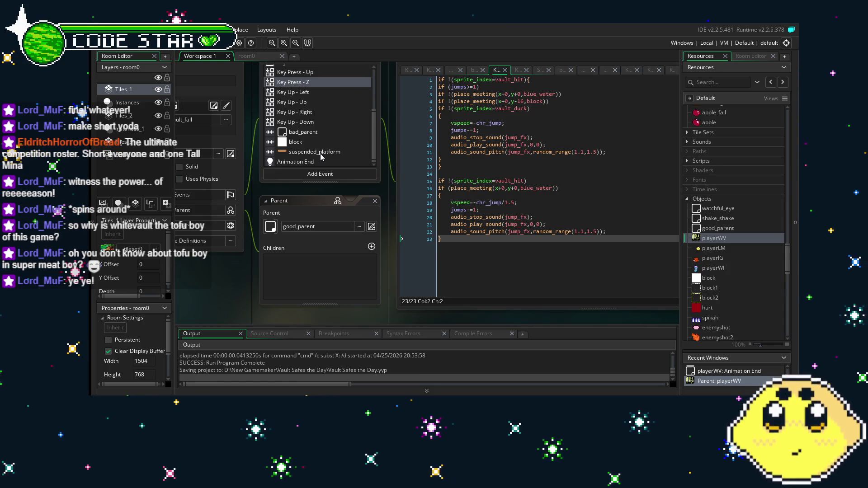
scroll(322, 156, up, 2)
scroll(322, 157, up, 2)
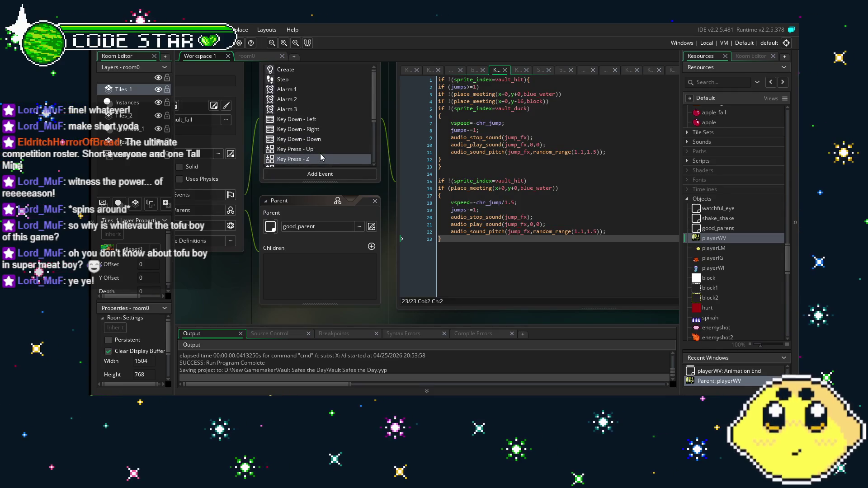
drag(259, 279, 290, 291)
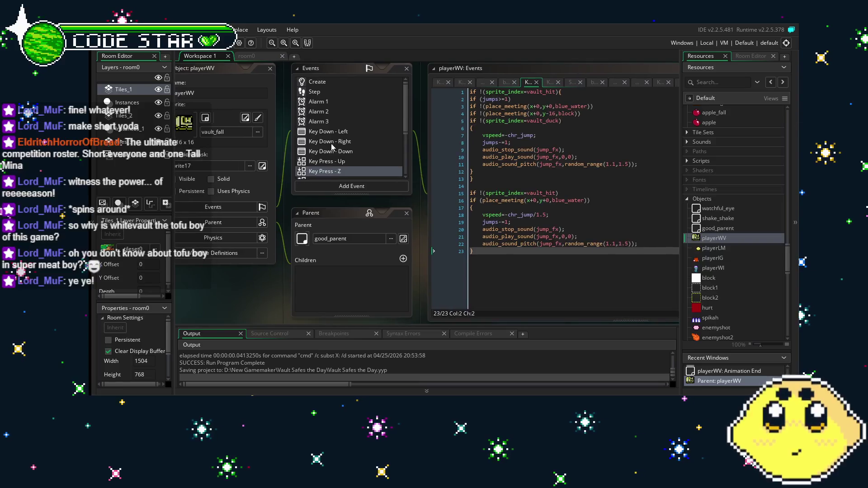
scroll(347, 84, down, 2)
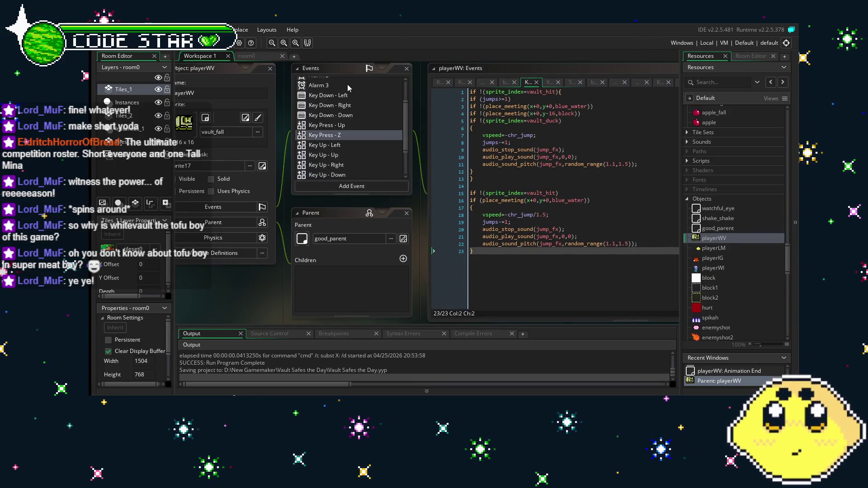
scroll(342, 86, up, 2)
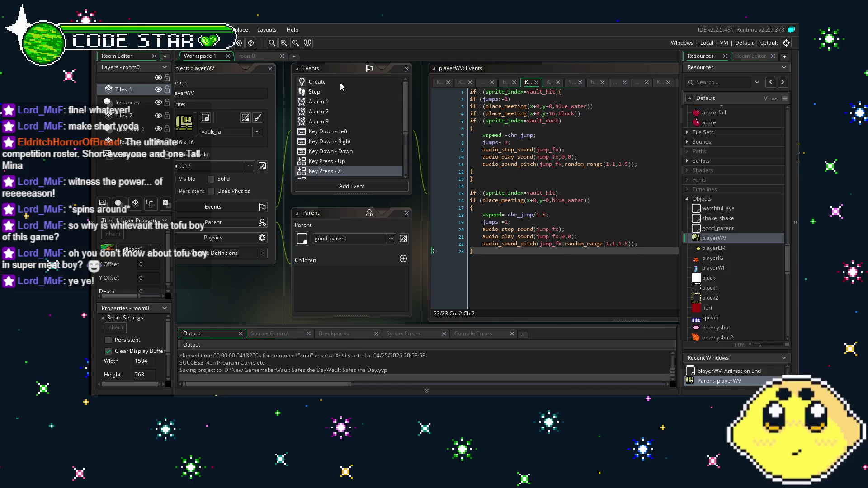
click(340, 83)
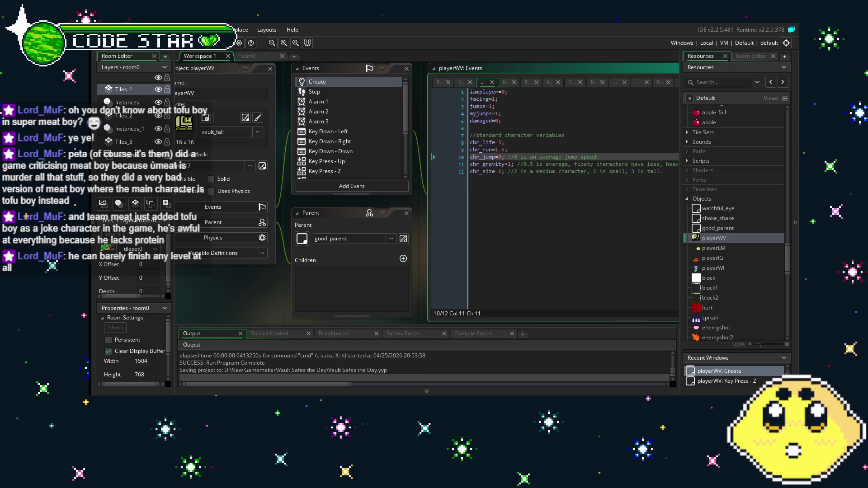
Step: Check playerWV's Create variables such as chr_jump = 9, then return to room0's layout
click(297, 261)
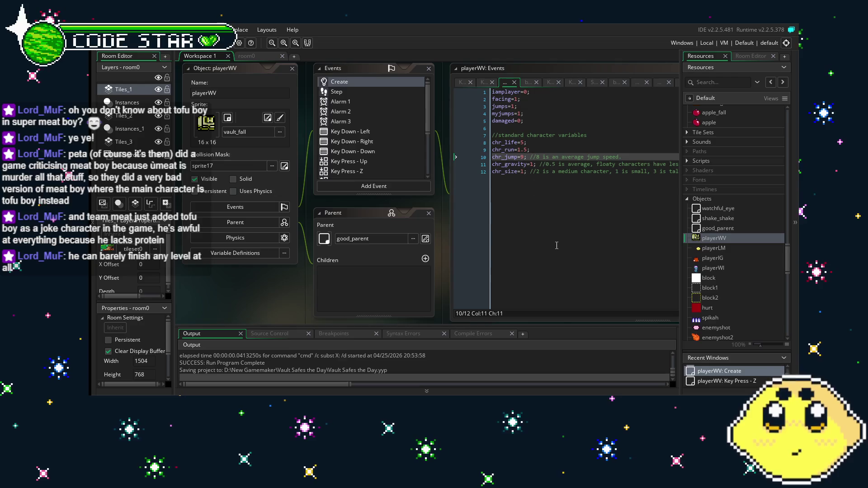
click(246, 55)
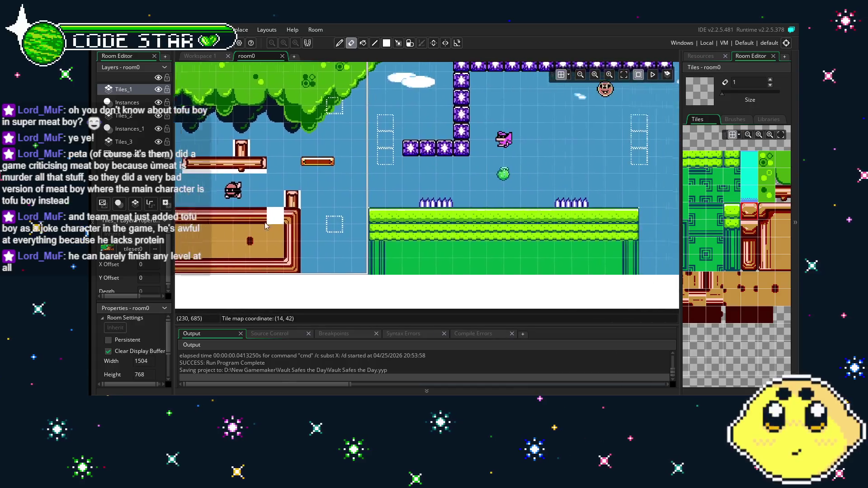
Step: Scroll across the room0 canvas and show the Resources list with the Objects group
scroll(265, 226, right, 15)
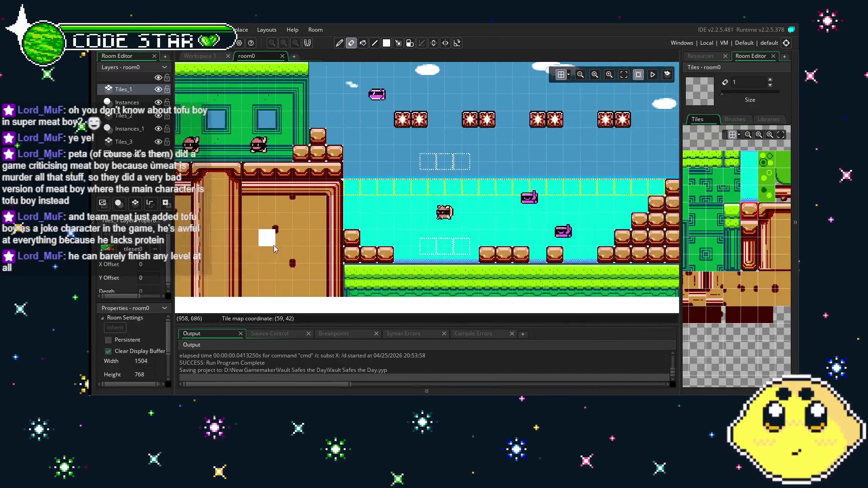
scroll(340, 242, right, 5)
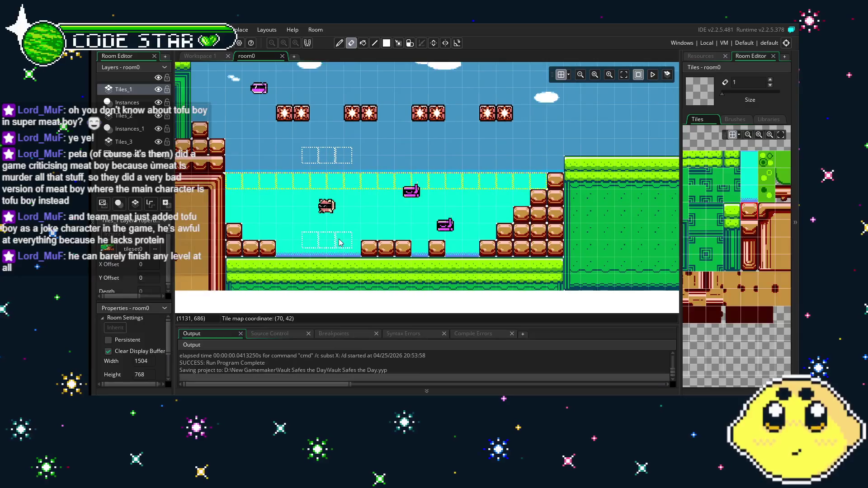
scroll(340, 243, right, 1)
scroll(311, 243, left, 18)
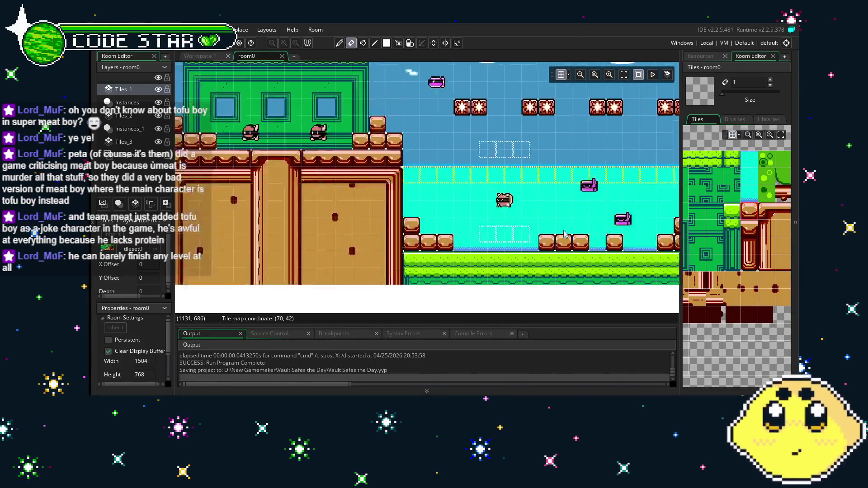
scroll(564, 262, left, 10)
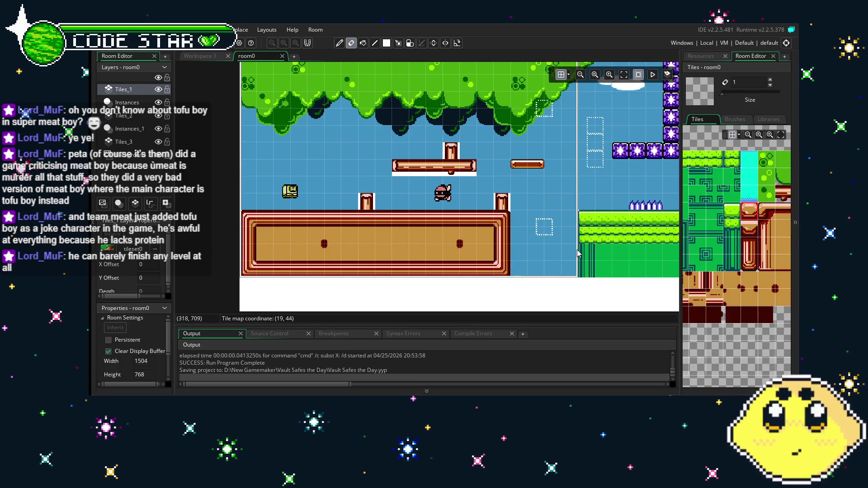
scroll(579, 253, right, 1)
click(697, 57)
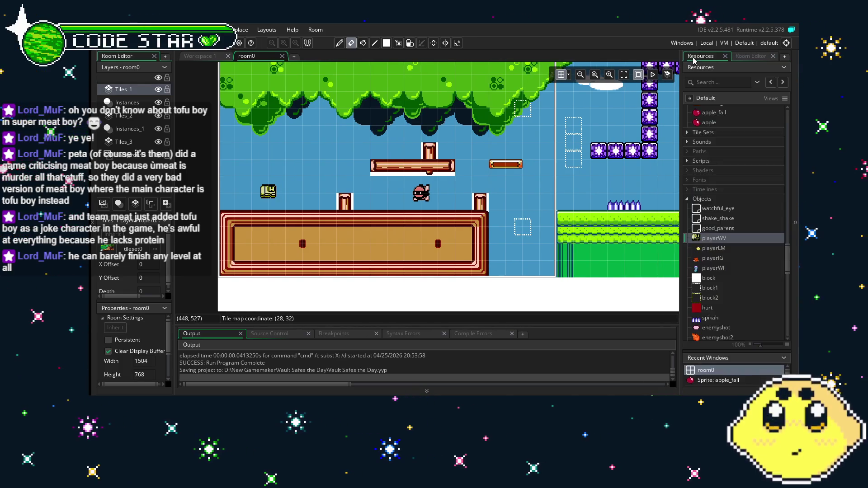
Step: Open playerWV's Key Press - Up event and comment out all of its code
double_click(719, 239)
scroll(400, 152, down, 3)
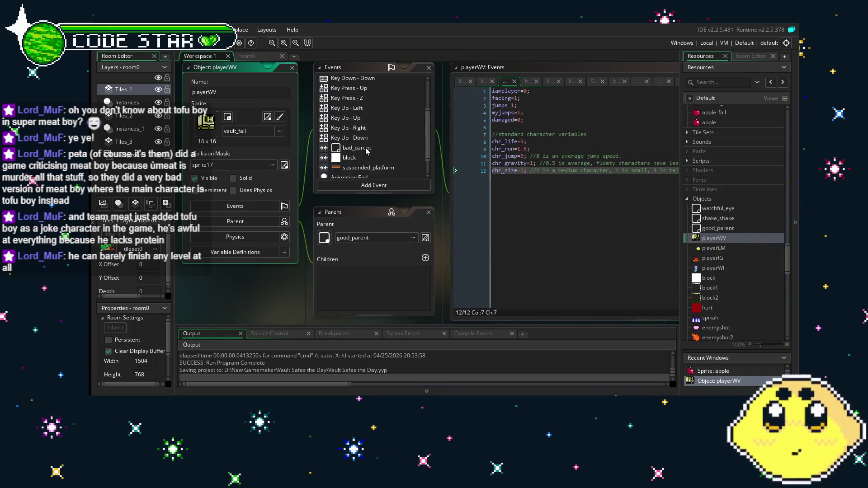
scroll(402, 151, up, 1)
double_click(355, 108)
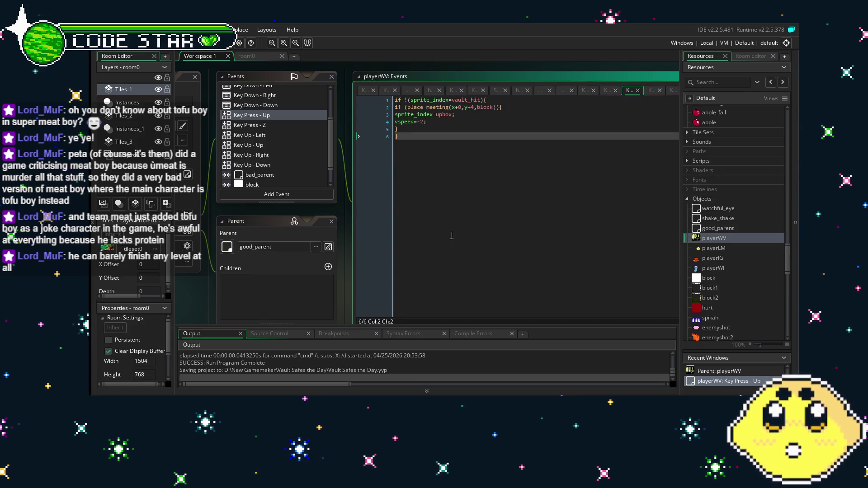
key(ctrl+a)
key(ctrl+k)
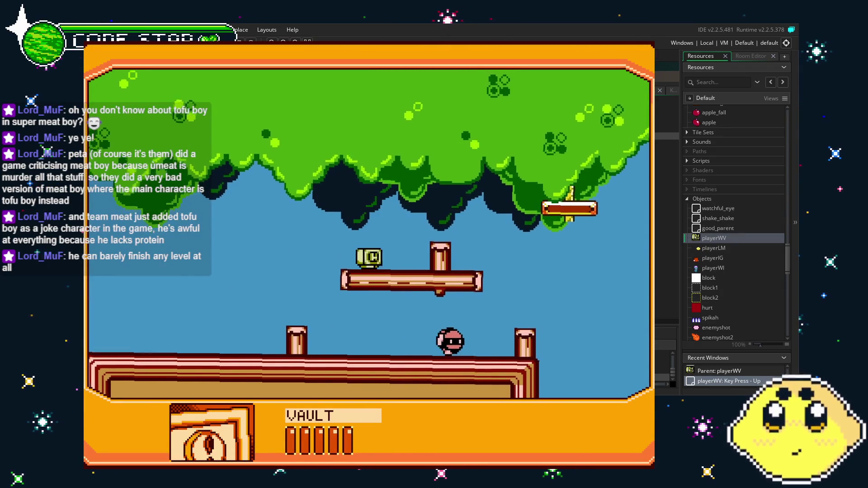
key(Right)
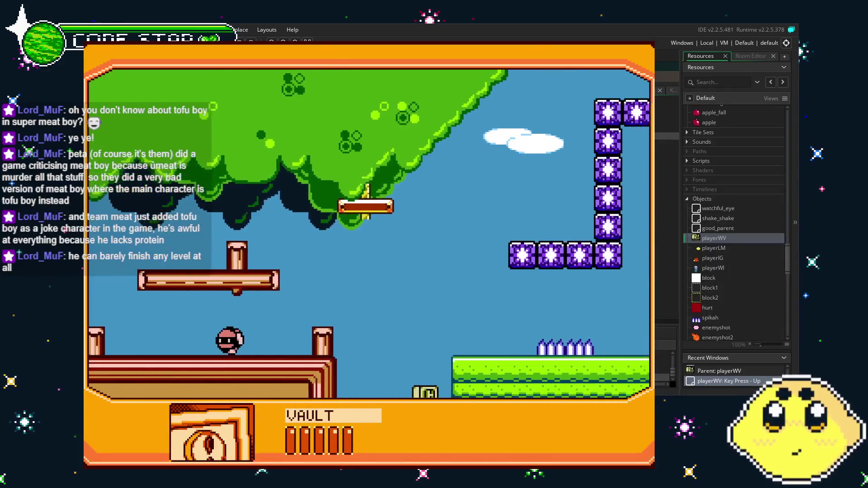
key(Up)
key(Right)
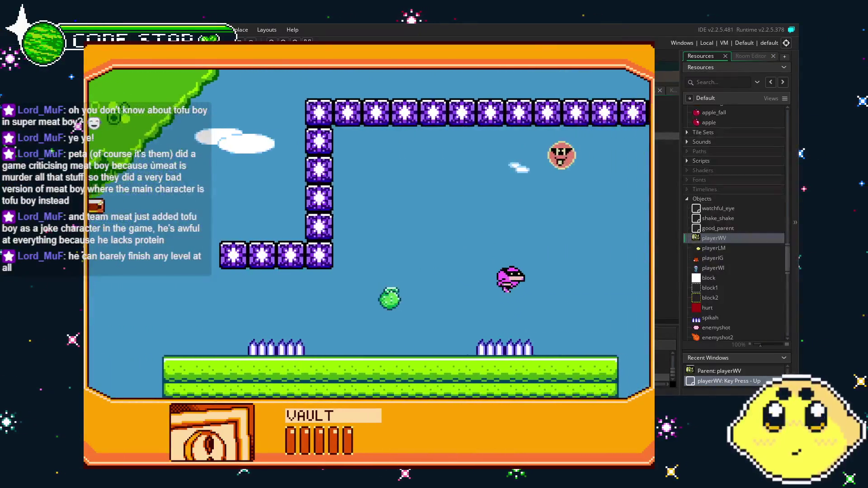
key(Right)
key(Up)
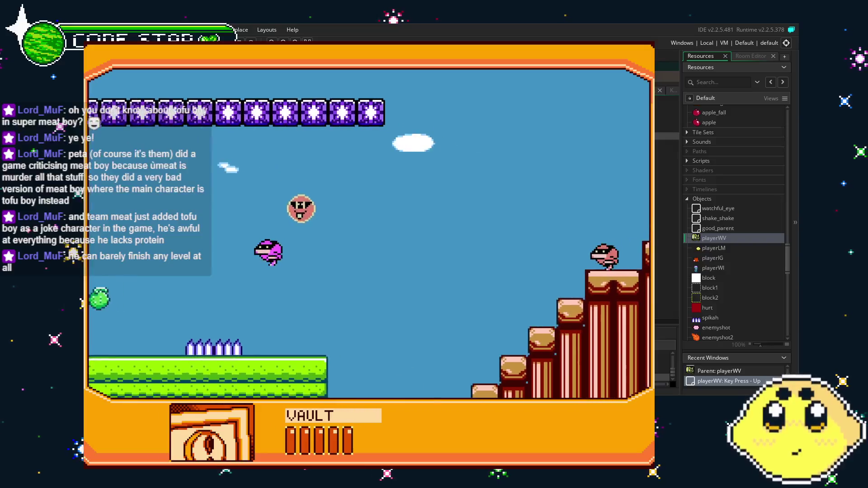
key(Right)
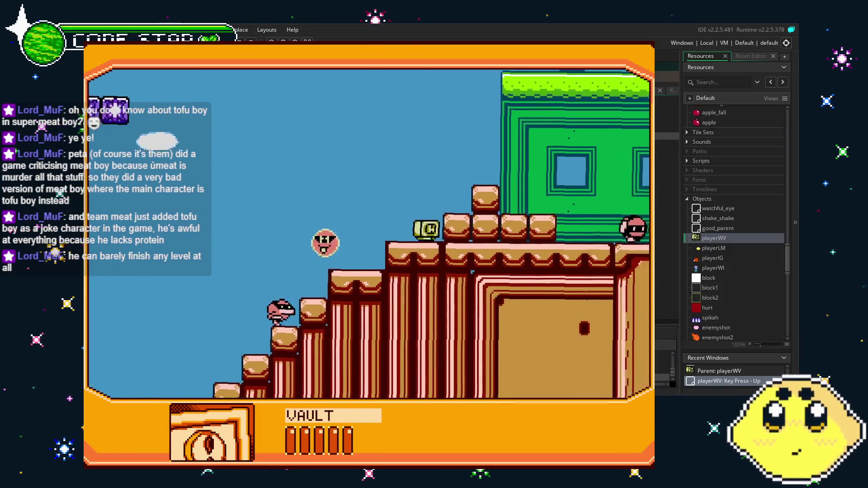
key(Right)
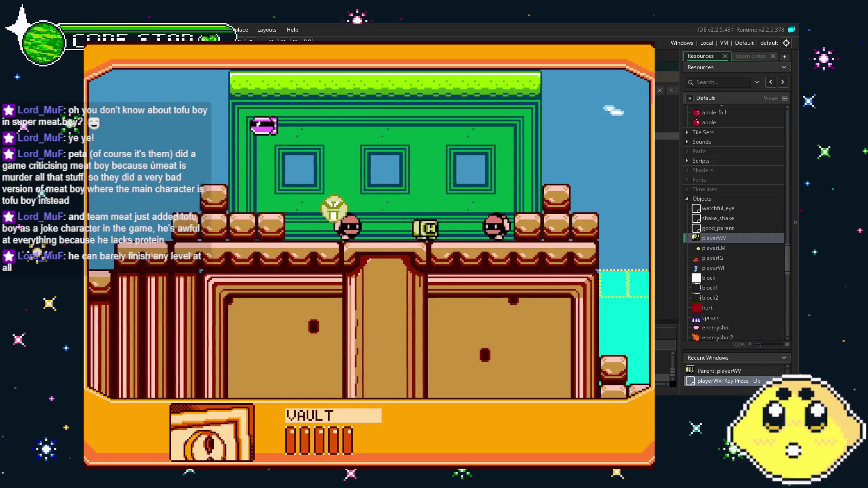
key(Right)
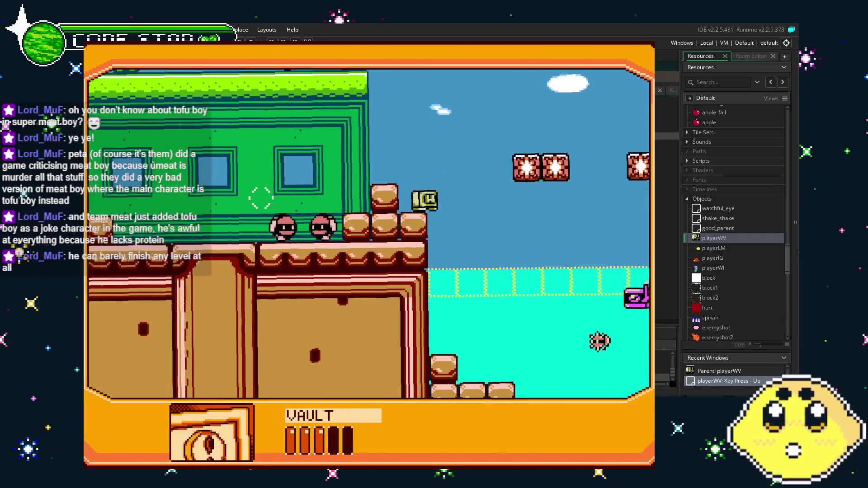
key(Right)
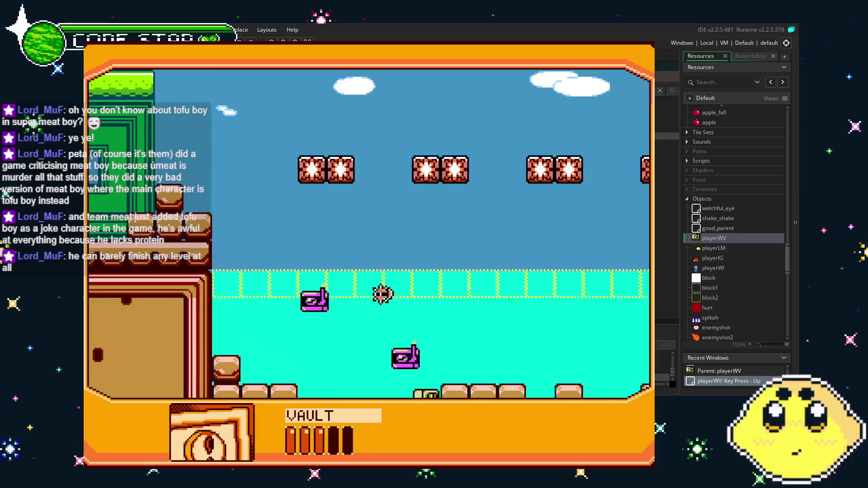
key(Right)
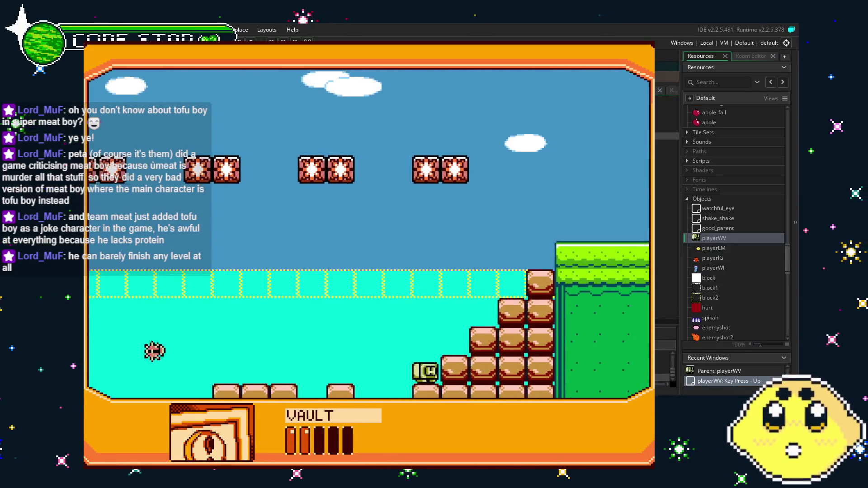
key(Right)
key(Up)
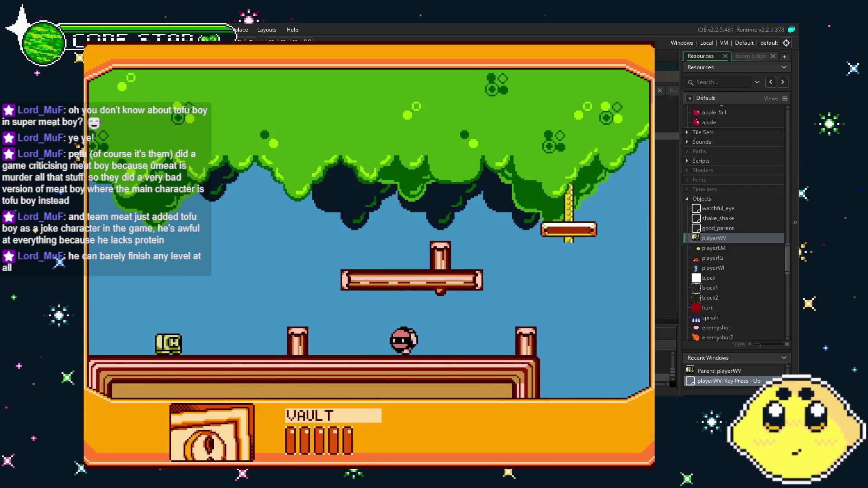
Step: As lemon, cross the red platform, purple blocks and spikes, then climb the brick stairs
key(Right)
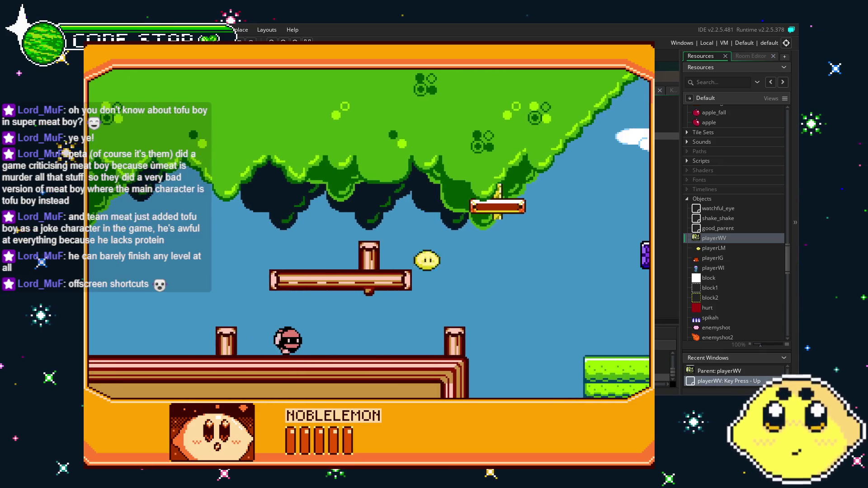
key(Right)
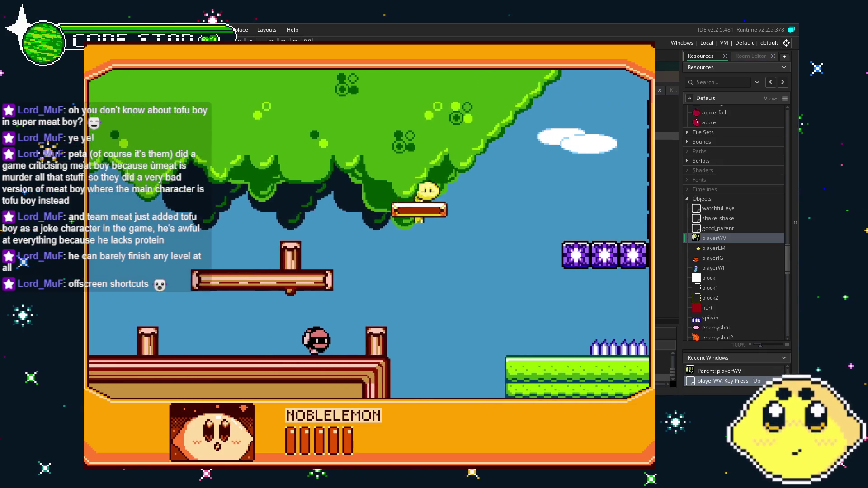
key(Right)
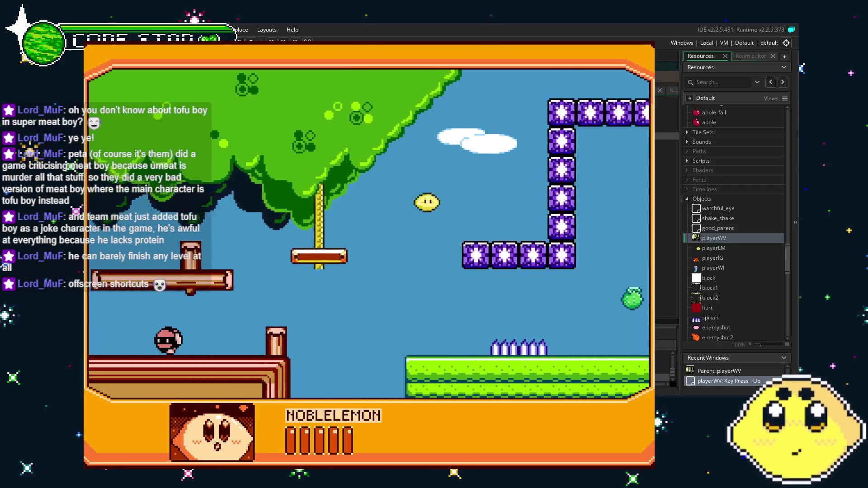
key(Up)
key(Right)
key(Up)
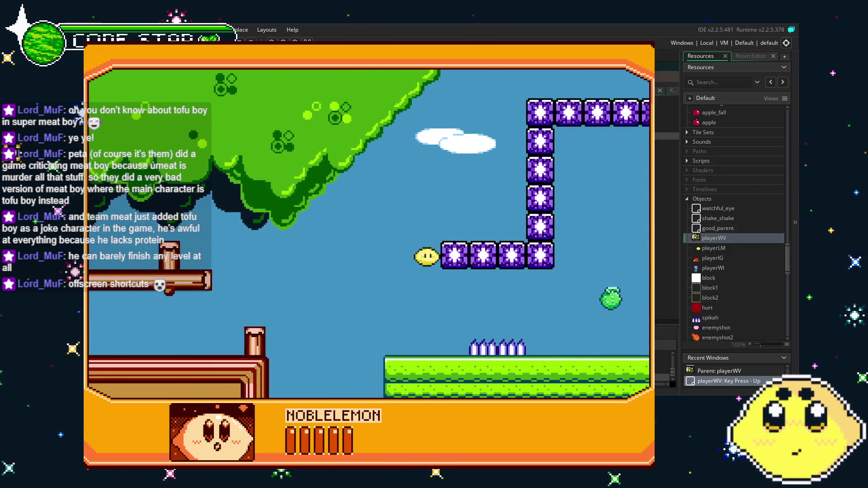
key(Right)
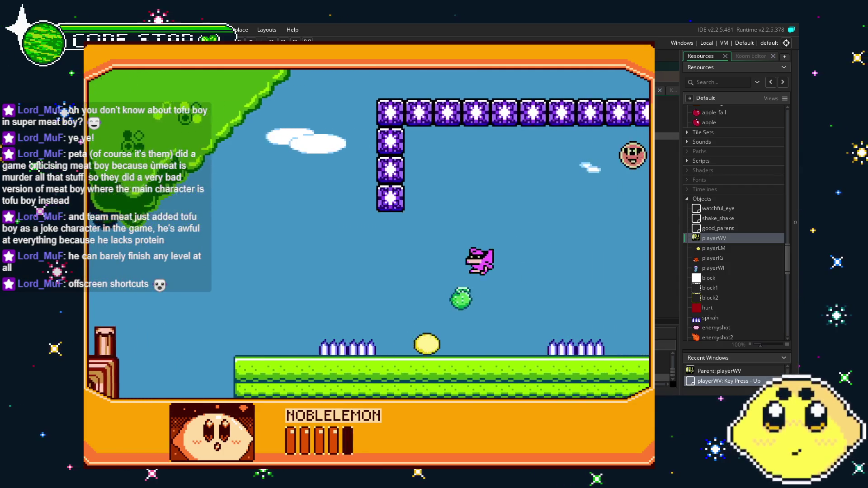
key(Right)
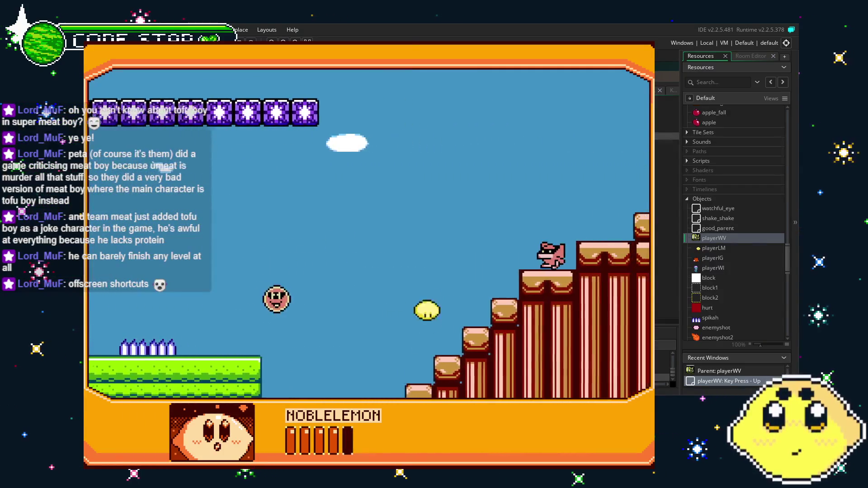
key(Right)
Step: Jump over the stairs and green rooftop, through the water, onto the green grass platform
key(Up)
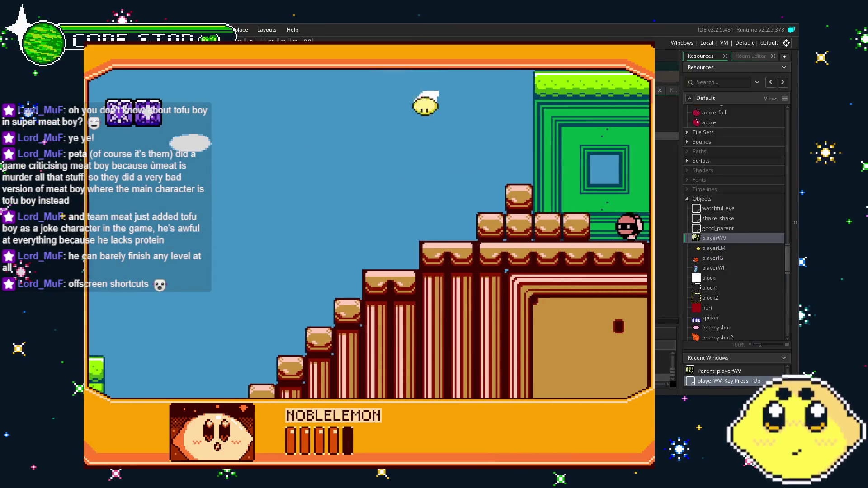
key(Right)
key(Up)
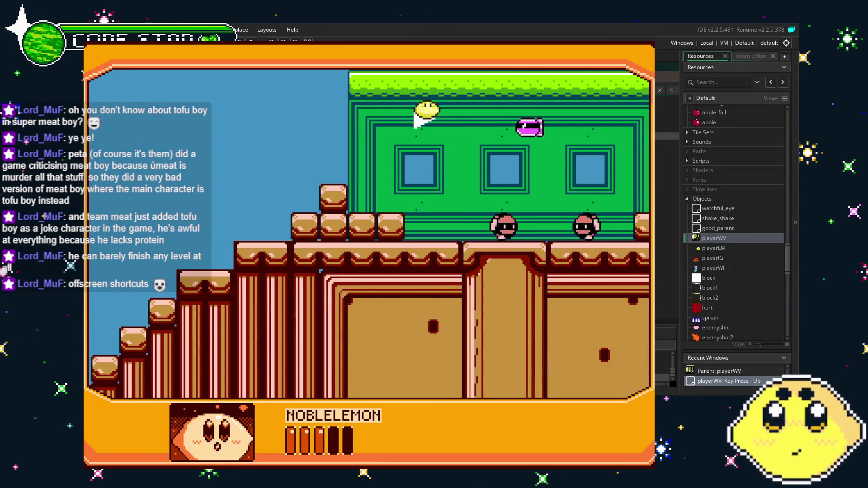
key(Right)
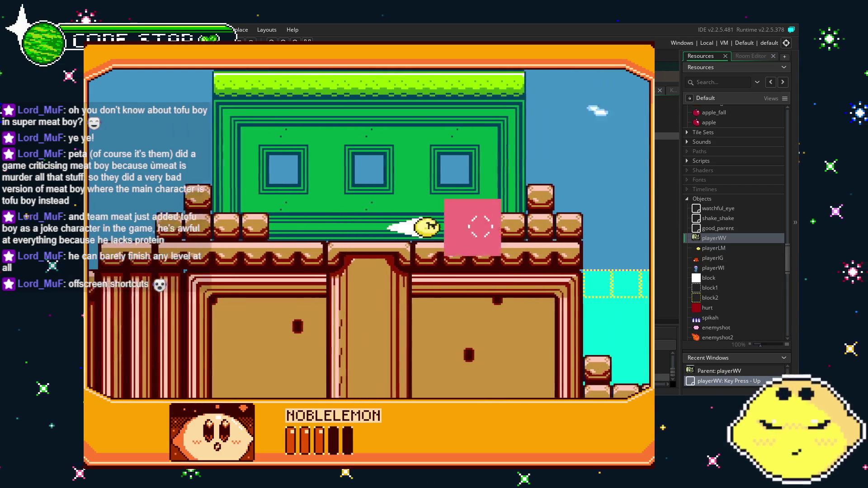
key(Right)
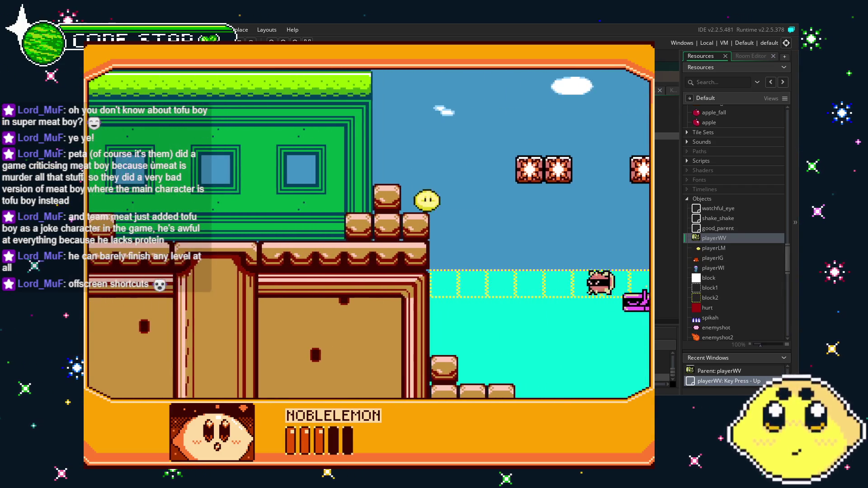
key(Right)
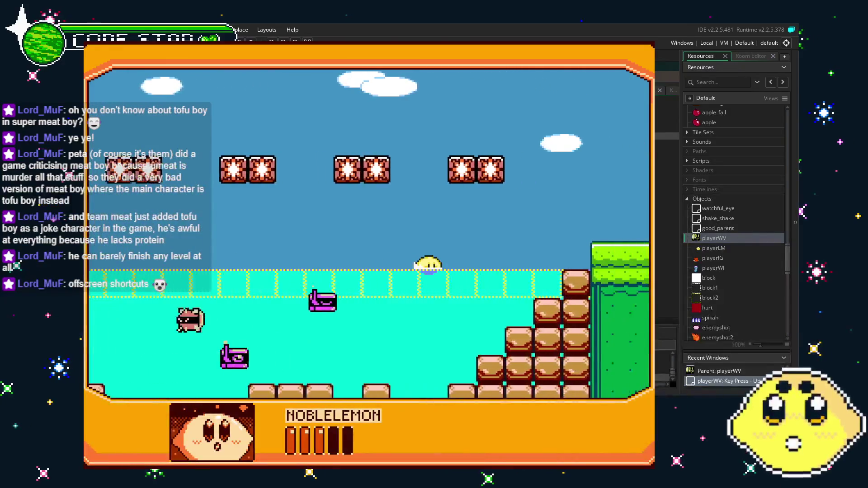
key(Up)
key(Right)
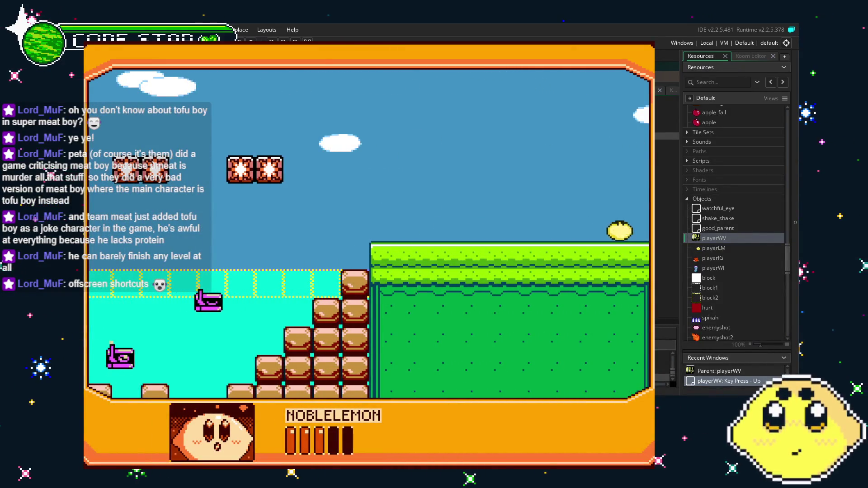
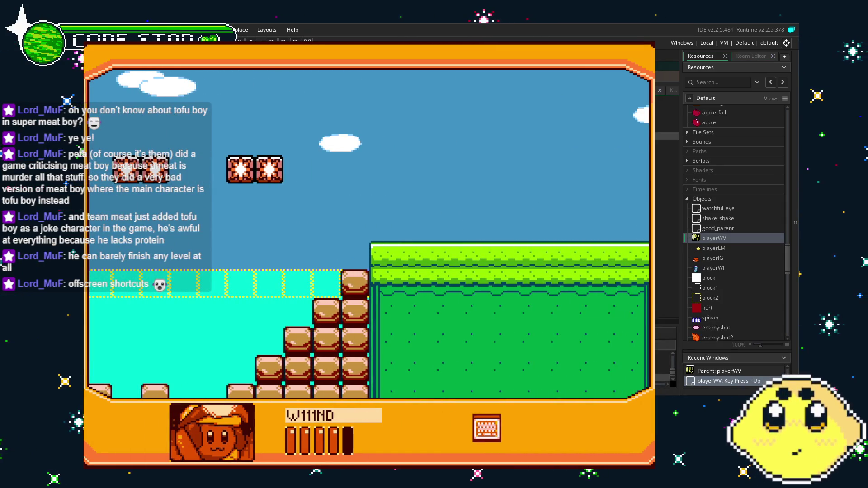
Step: End the test run, save the project with Ctrl+S, and reopen the room0 editor
key(Escape)
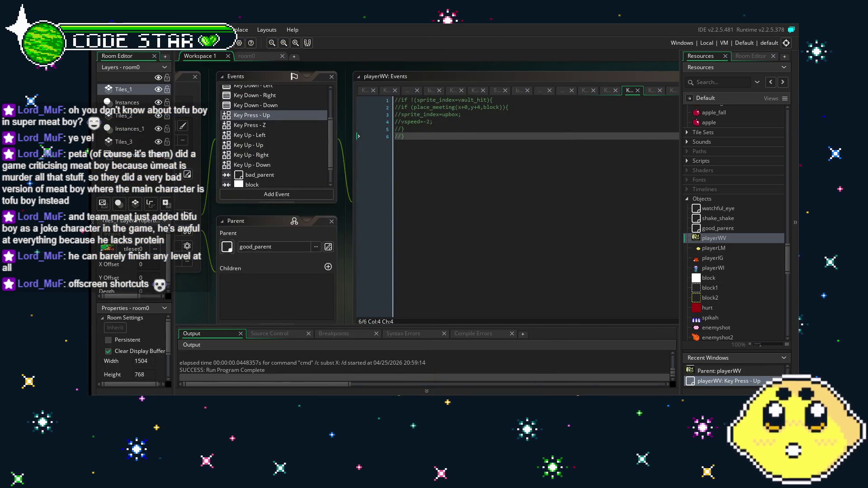
drag(204, 303, 289, 286)
key(ctrl+s)
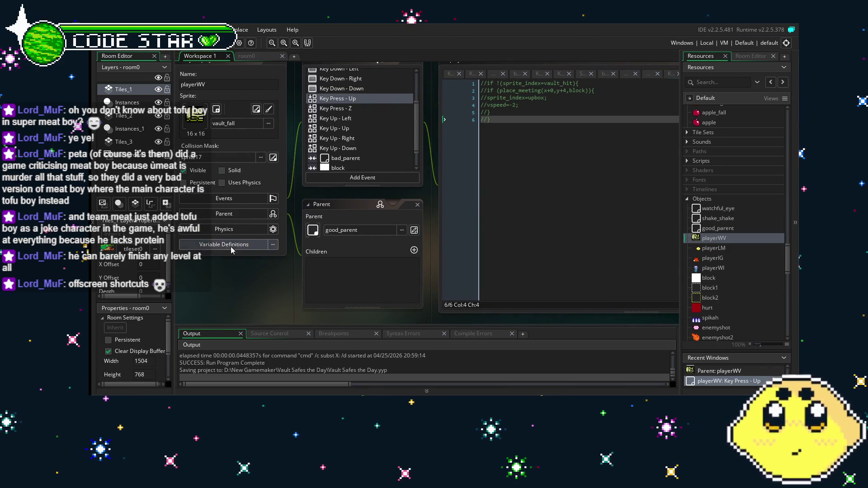
mouse_move(223, 290)
mouse_down()
mouse_move(414, 297)
mouse_move(300, 308)
mouse_up()
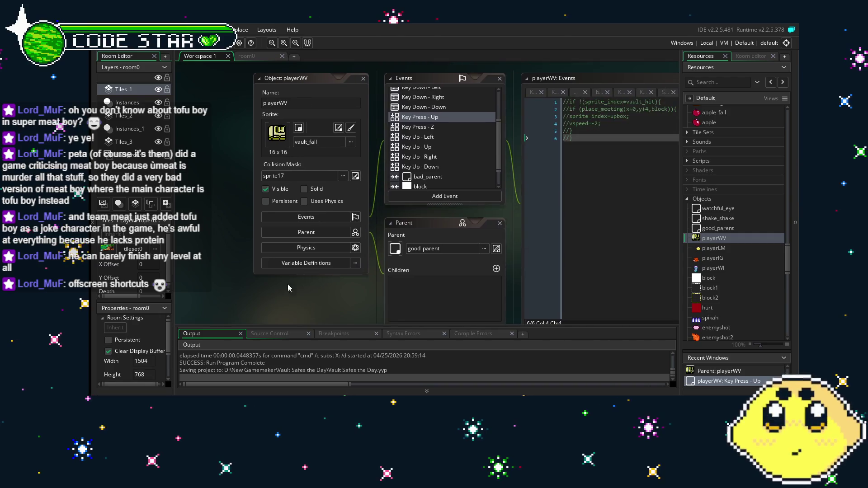
click(248, 55)
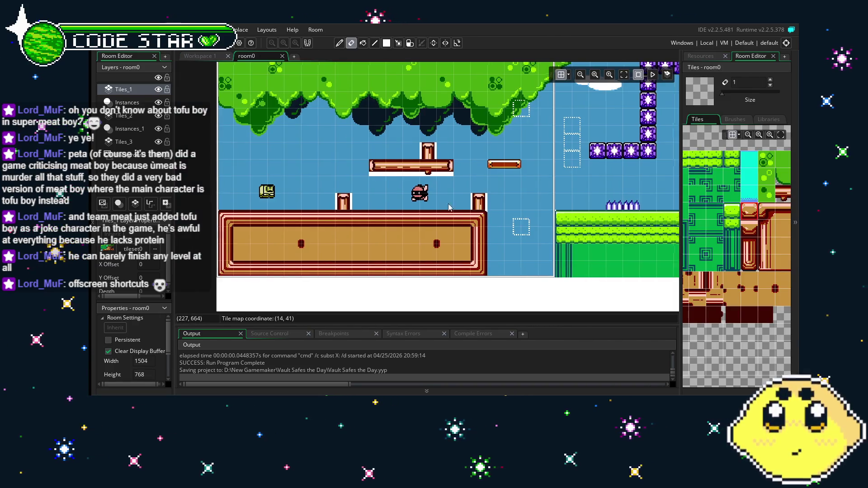
Step: Show the Resources panel, scroll to the end of the Objects group and open its add-resource menu
mouse_move(565, 217)
mouse_down()
mouse_move(268, 248)
mouse_move(353, 240)
mouse_up()
scroll(371, 237, right, 15)
click(701, 56)
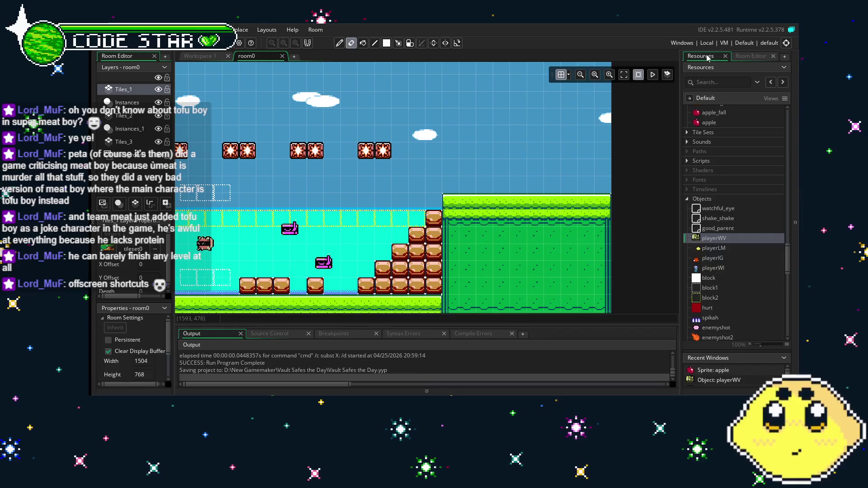
scroll(330, 226, left, 5)
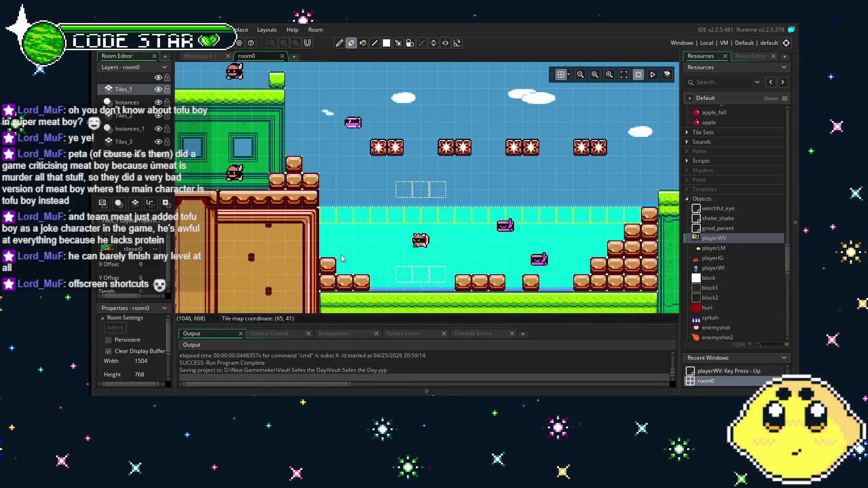
scroll(394, 270, left, 5)
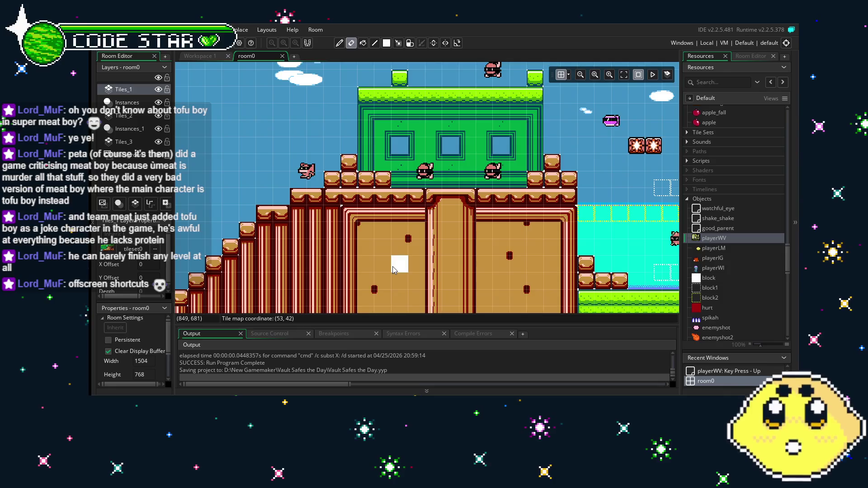
scroll(393, 270, left, 10)
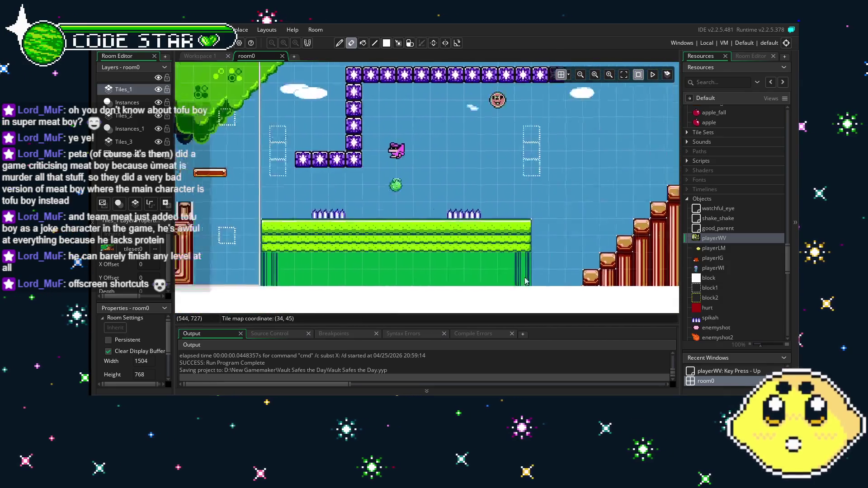
scroll(526, 281, left, 3)
scroll(586, 296, left, 5)
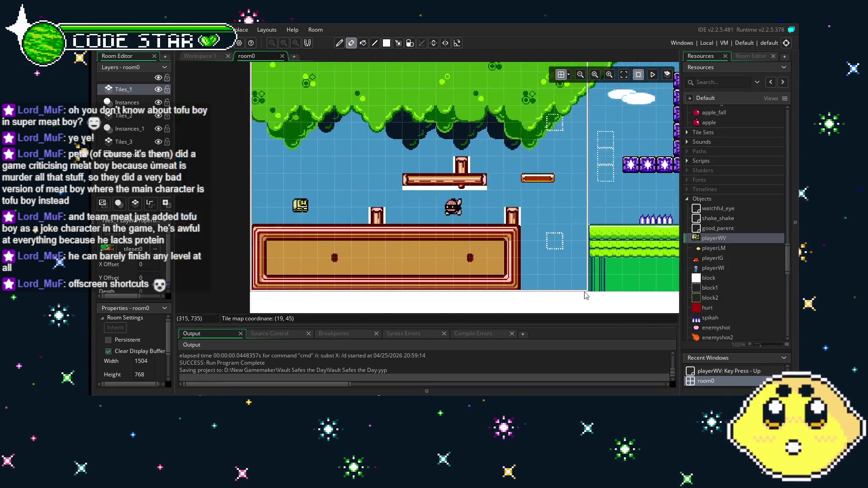
scroll(735, 297, down, 10)
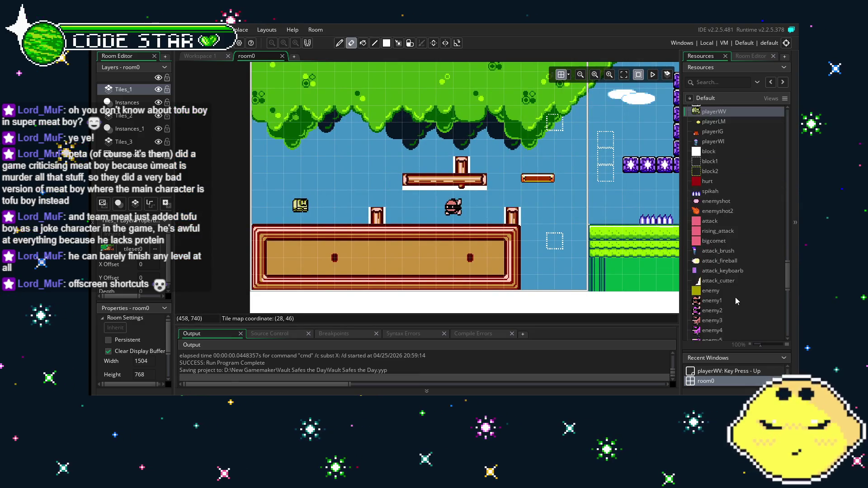
scroll(735, 297, down, 7)
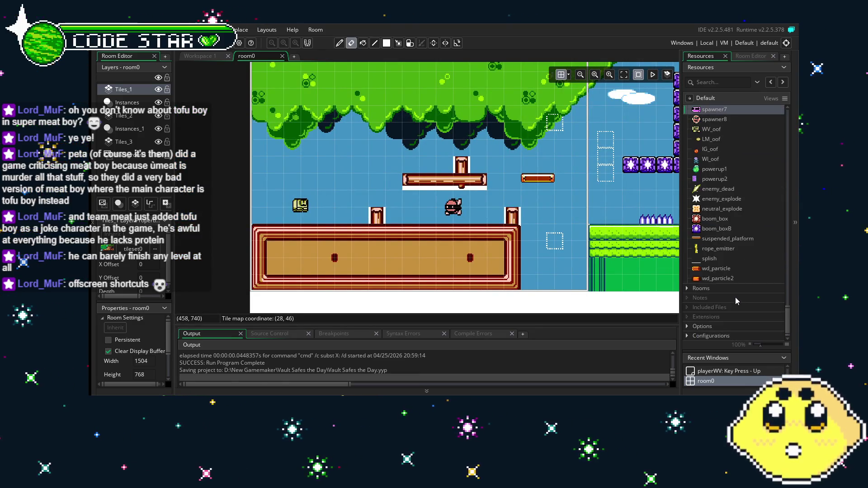
right_click(734, 286)
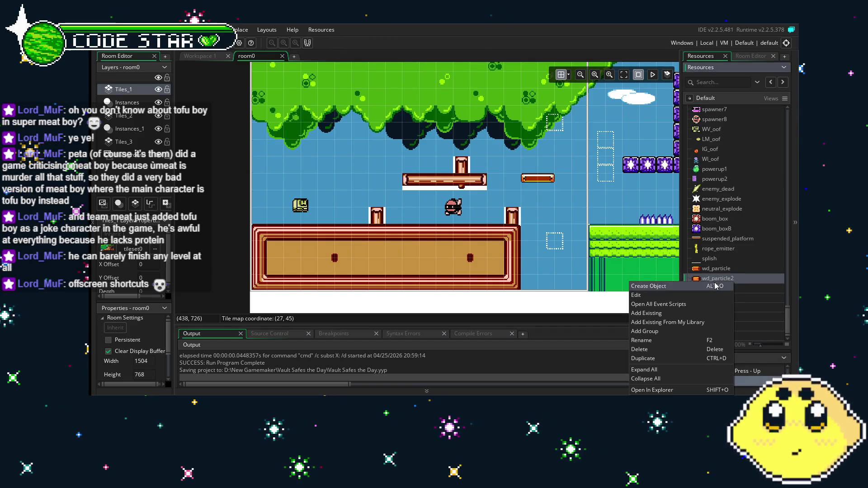
Step: Create a new object and assign it the apple sprite
click(678, 286)
click(475, 156)
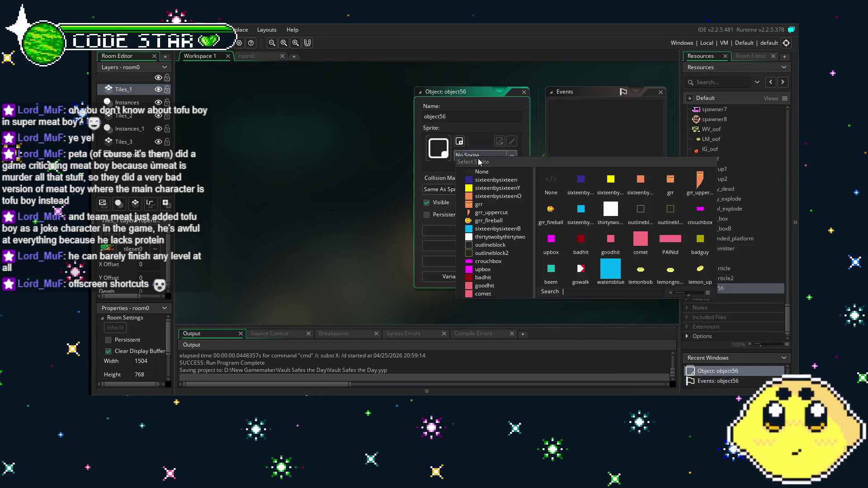
scroll(570, 241, down, 6)
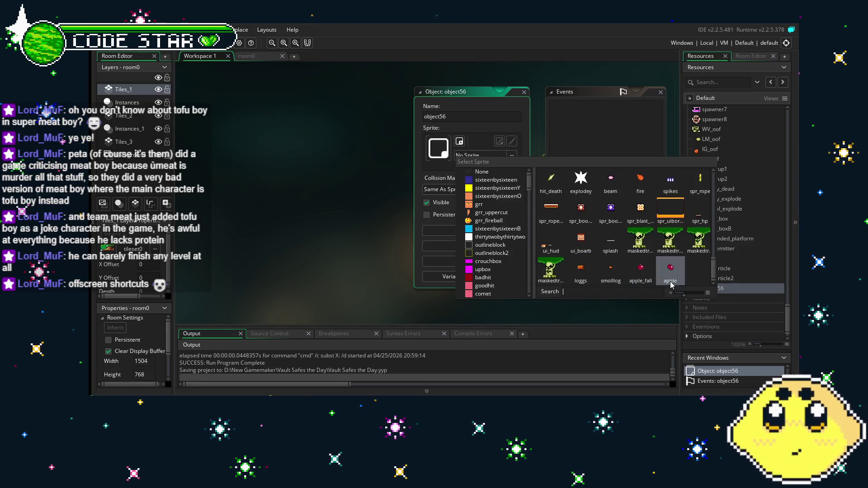
click(668, 269)
Step: Rename object56 to the_apple in the Resources tree
click(254, 59)
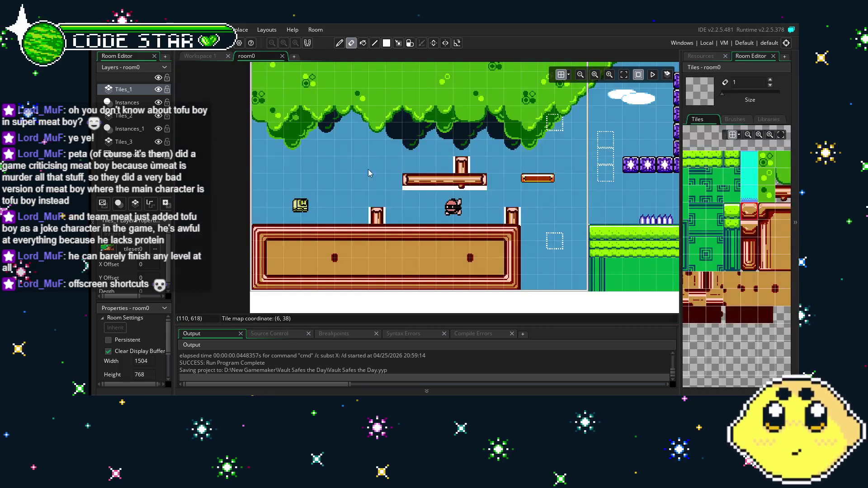
click(709, 58)
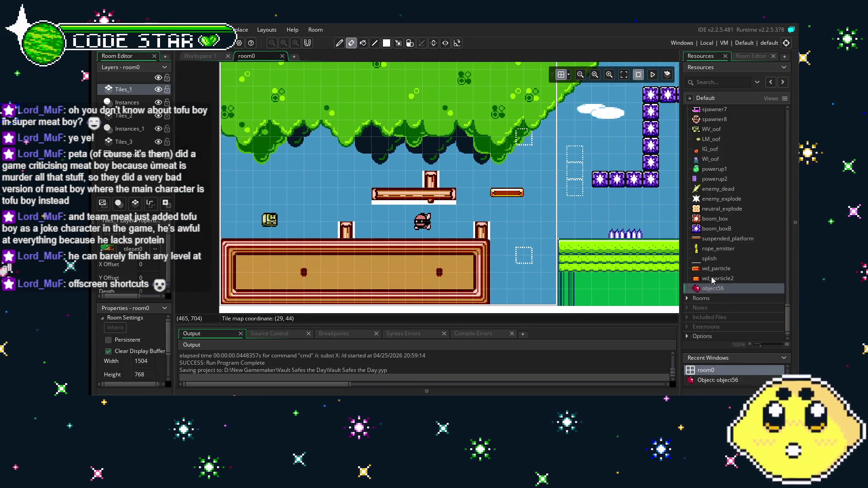
click(712, 288)
click(713, 288)
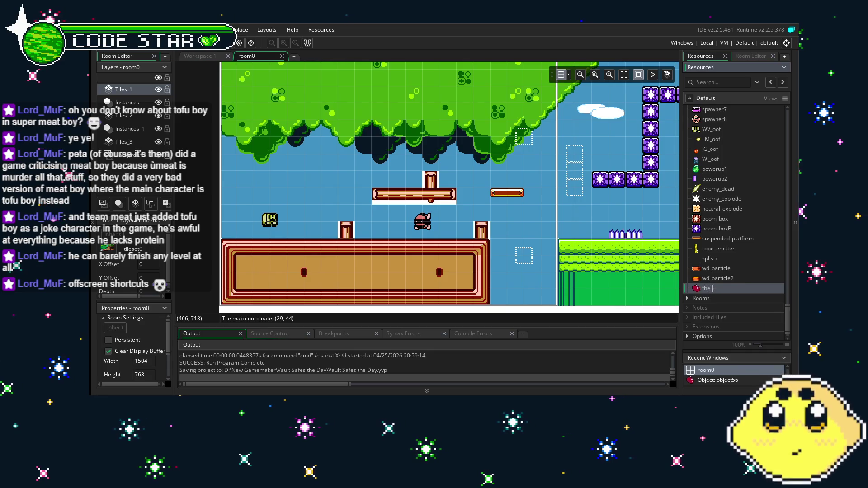
text(apple)
key(Return)
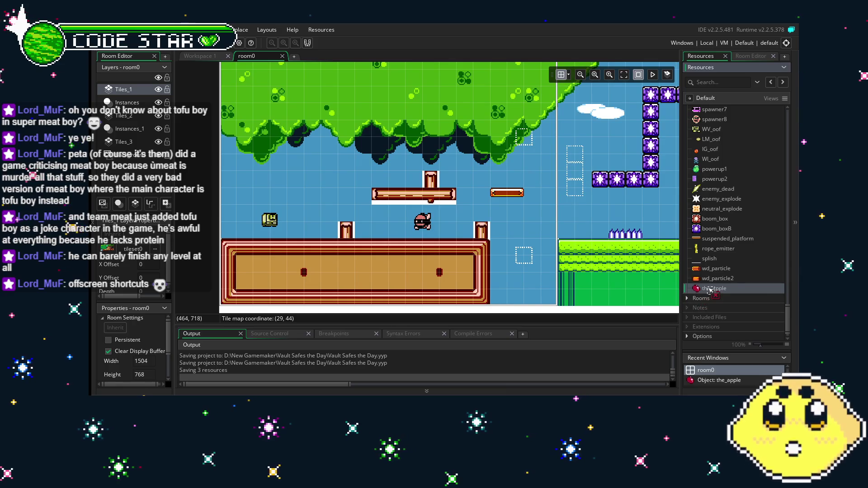
Step: Place a the_apple instance in the tree canopy and add a new instance layer
click(127, 103)
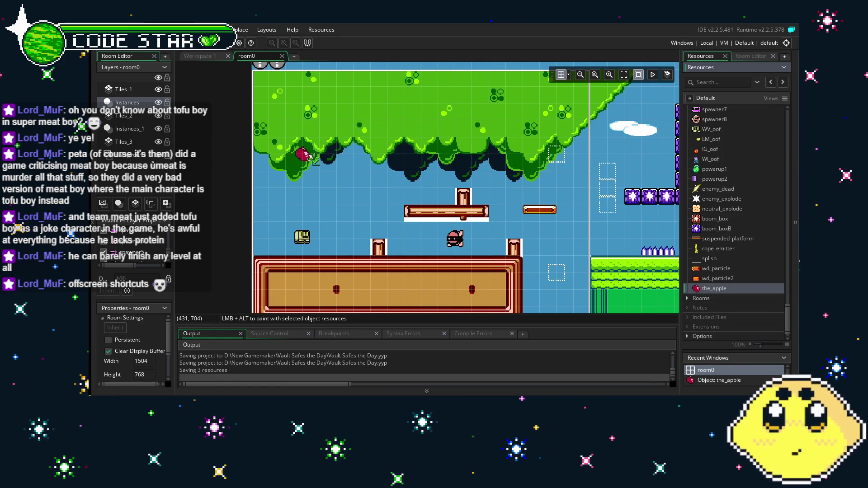
drag(311, 156, 310, 157)
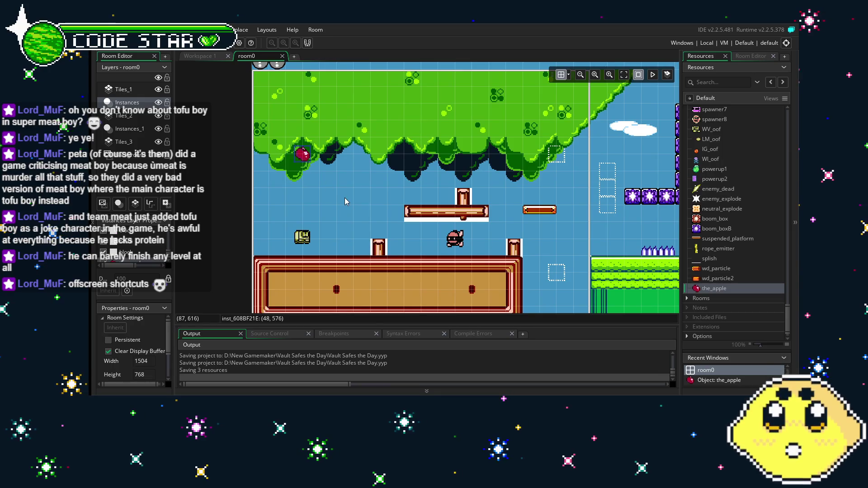
right_click(134, 89)
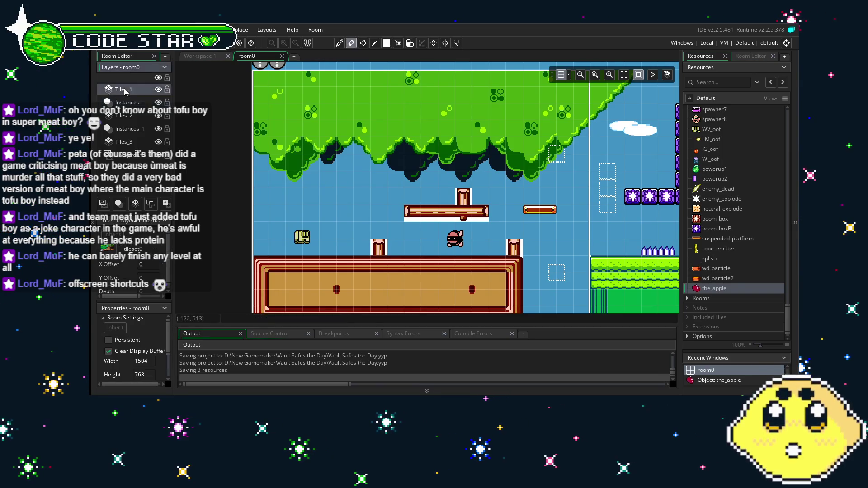
mouse_move(177, 135)
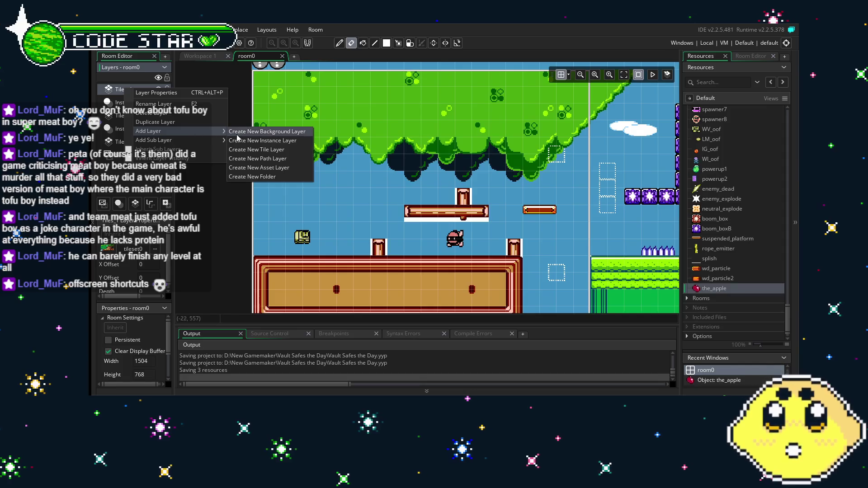
click(254, 141)
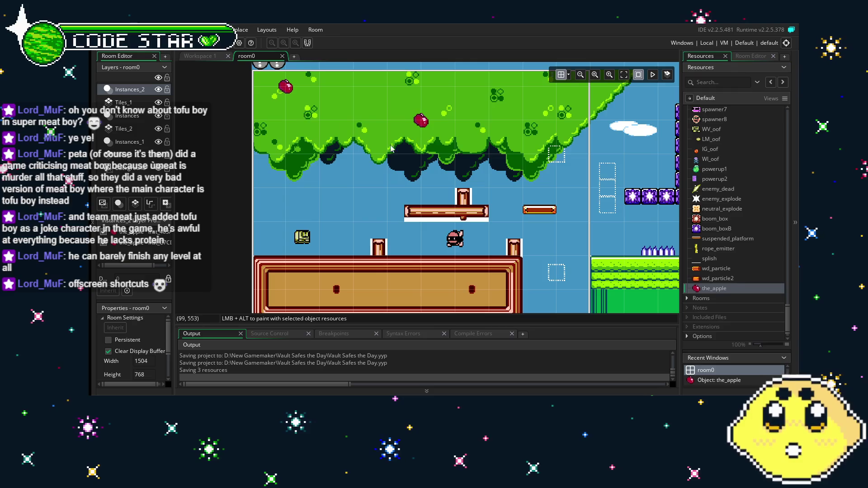
Step: Place another the_apple instance above the brick blocks
drag(623, 243, 547, 247)
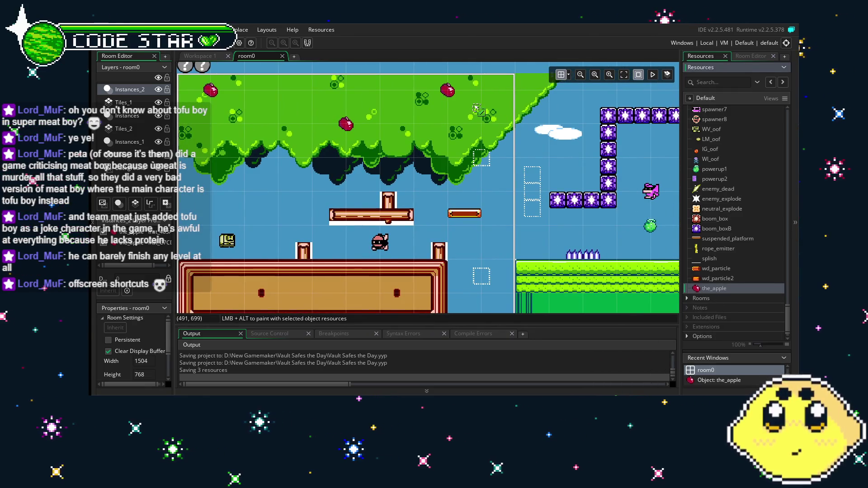
drag(575, 233, 178, 240)
drag(633, 239, 326, 240)
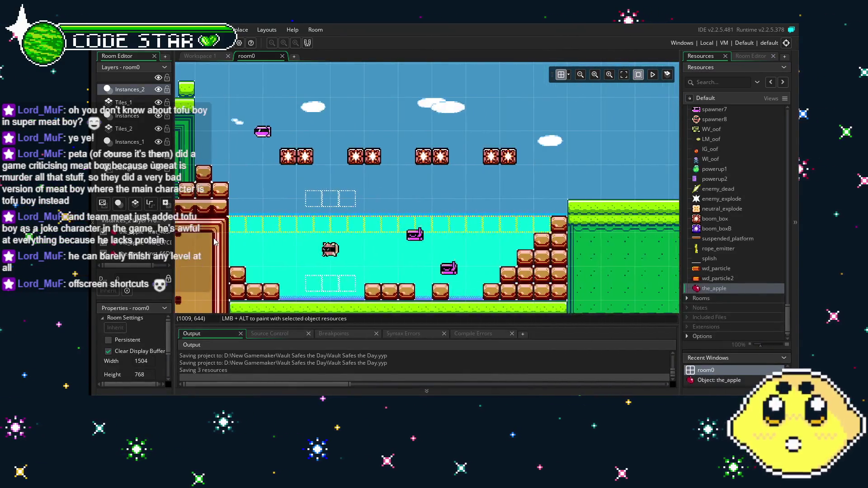
mouse_move(181, 239)
mouse_down()
mouse_move(631, 235)
mouse_move(211, 234)
mouse_move(570, 226)
mouse_up()
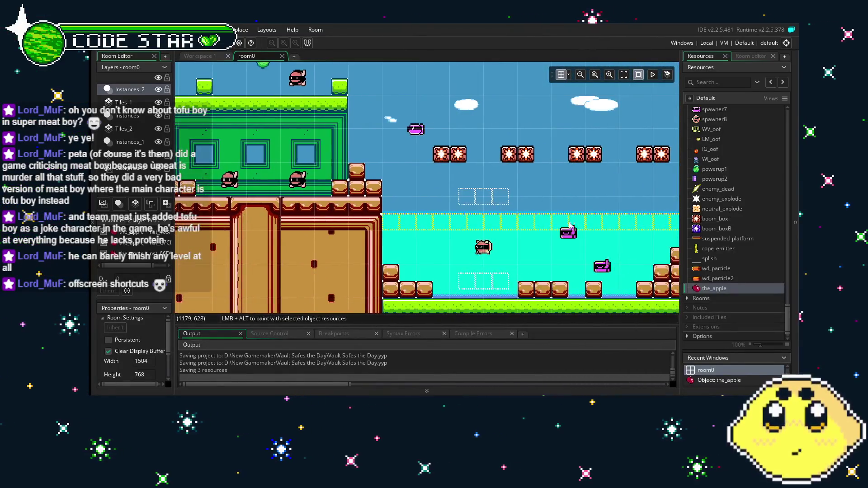
drag(695, 291, 584, 159)
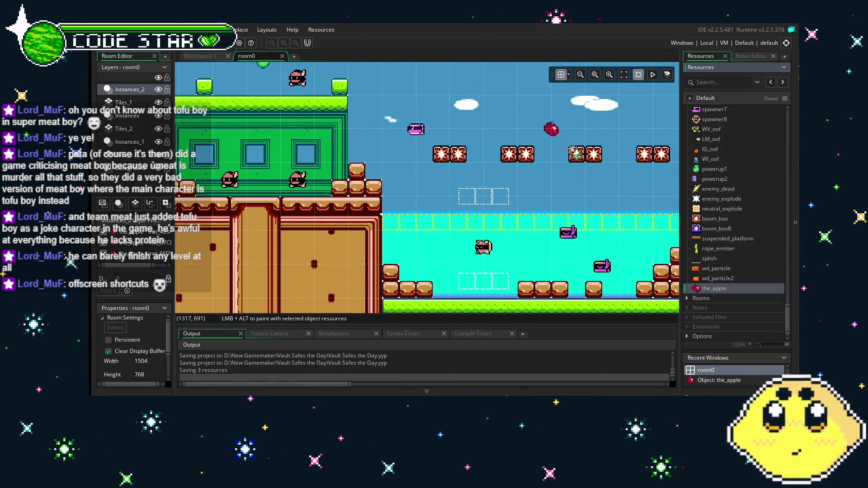
mouse_move(532, 153)
mouse_down()
mouse_move(532, 198)
mouse_move(411, 202)
mouse_up()
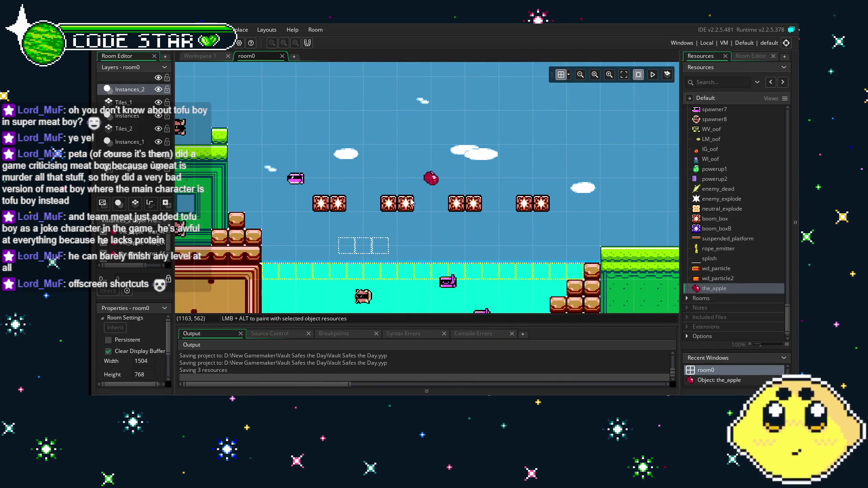
mouse_move(373, 249)
mouse_down()
mouse_move(532, 223)
mouse_move(307, 224)
mouse_up()
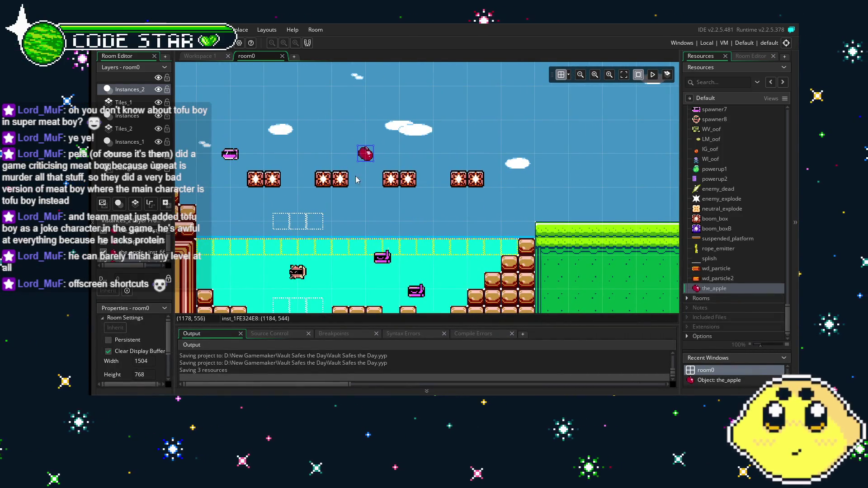
drag(250, 212, 538, 244)
scroll(538, 244, left, 5)
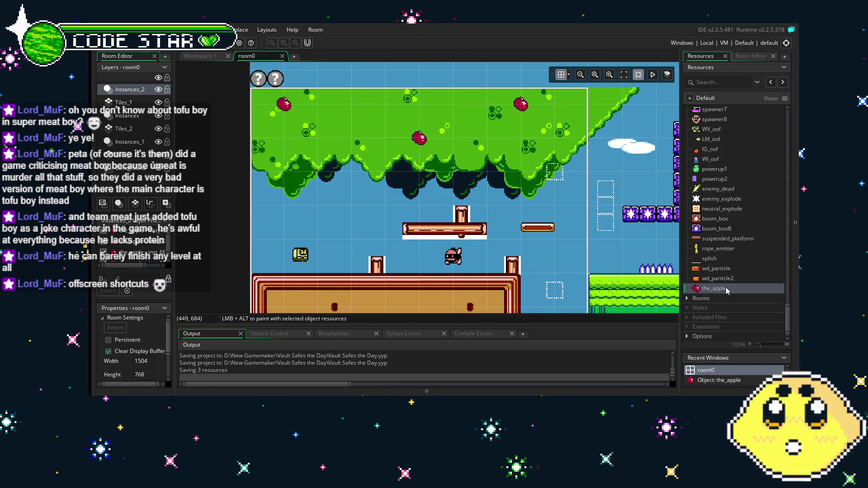
scroll(726, 288, up, 4)
scroll(712, 186, up, 2)
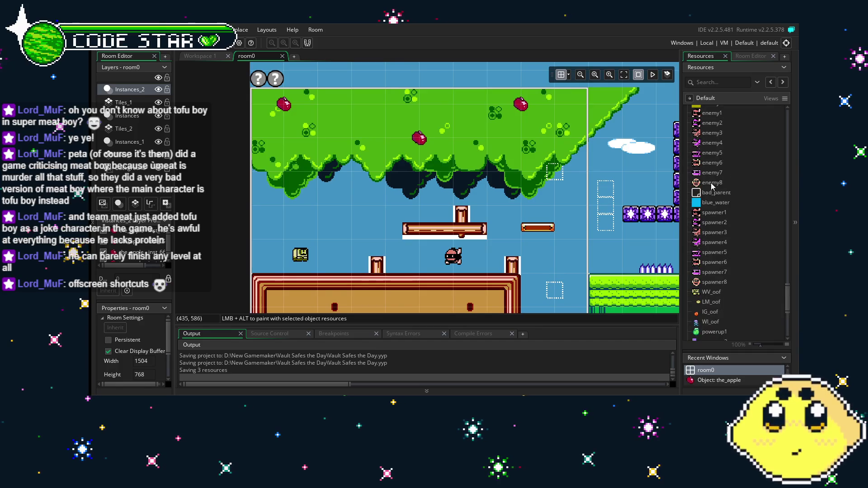
scroll(725, 196, up, 2)
click(711, 132)
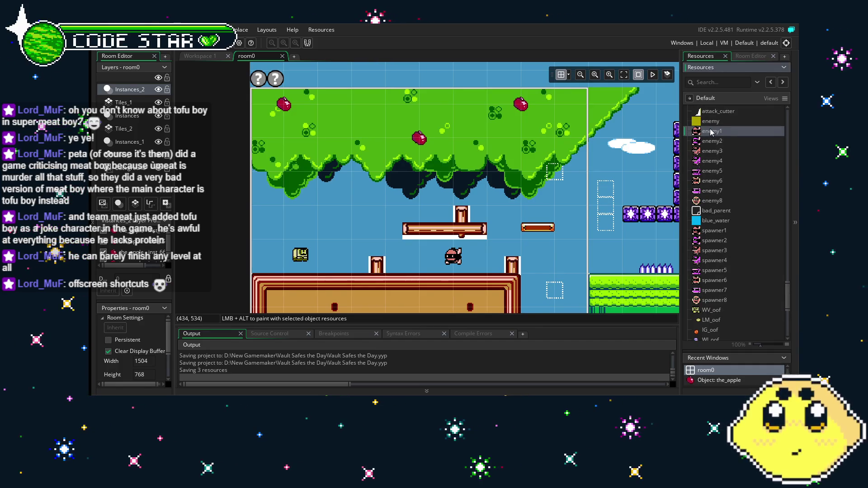
double_click(714, 132)
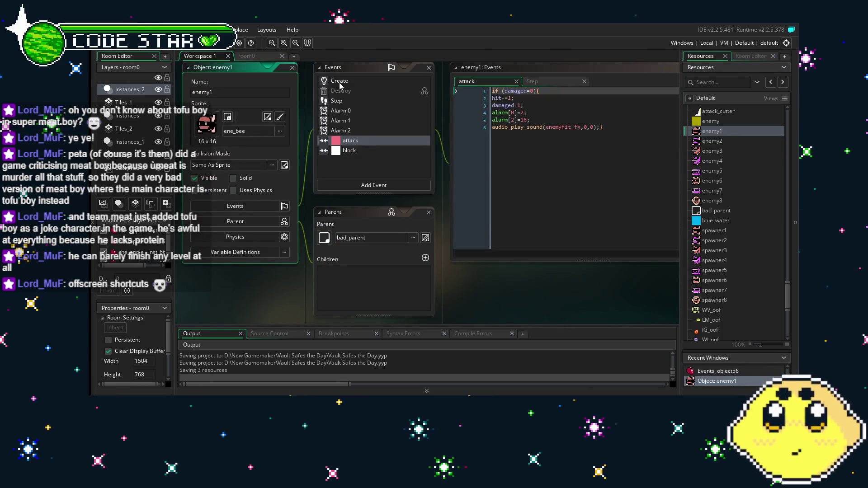
scroll(724, 283, down, 2)
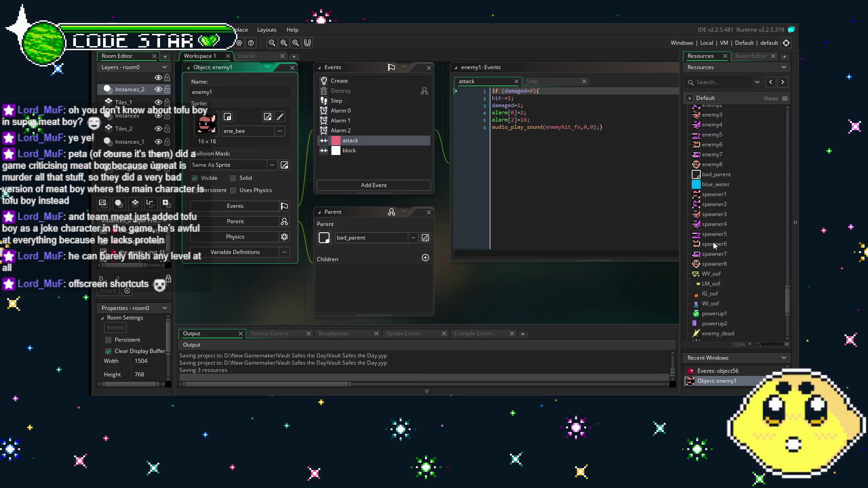
double_click(706, 195)
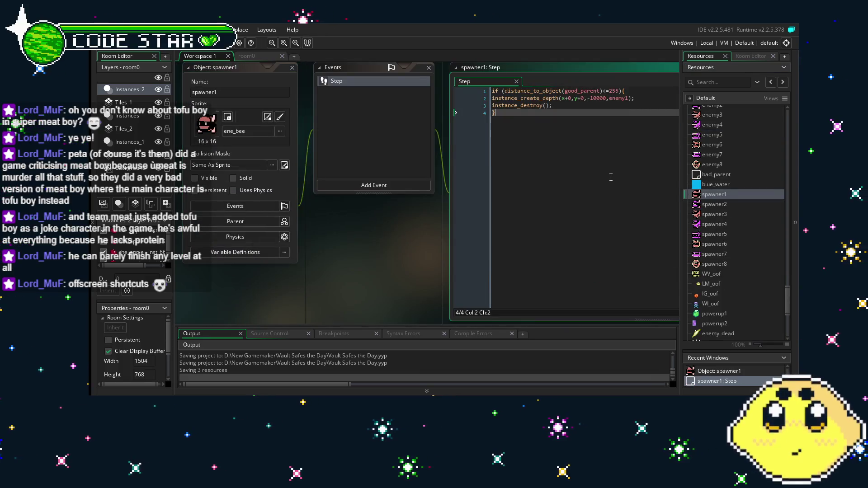
click(545, 91)
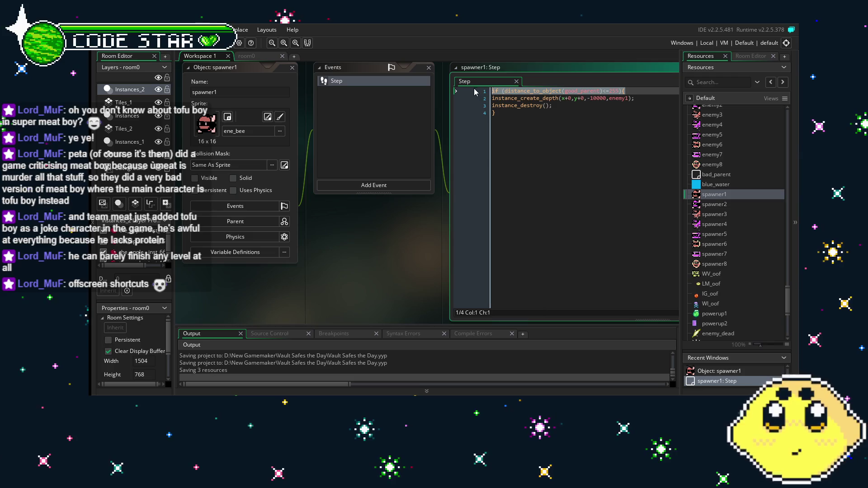
click(575, 169)
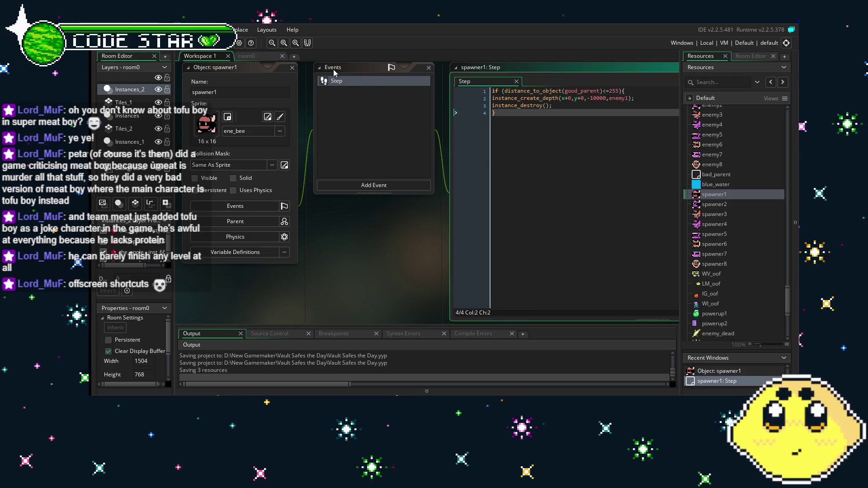
key(ctrl+Tab)
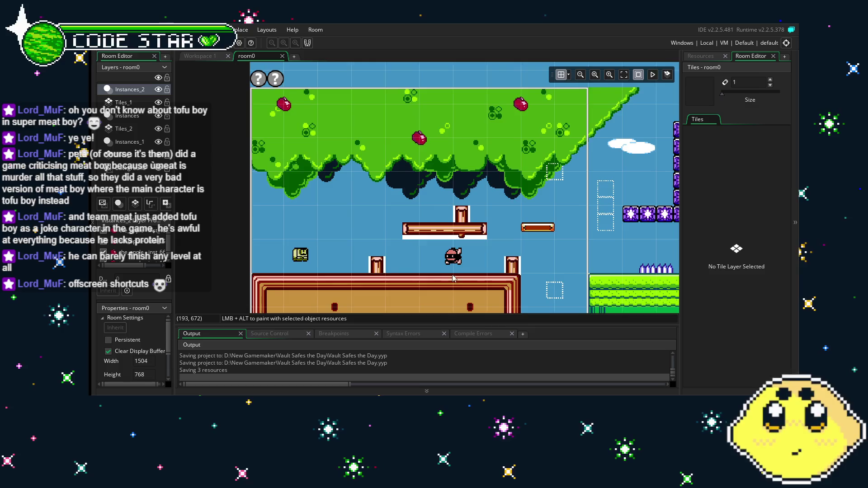
Step: Open the the_apple object from the Resources list
scroll(461, 278, right, 1)
click(702, 57)
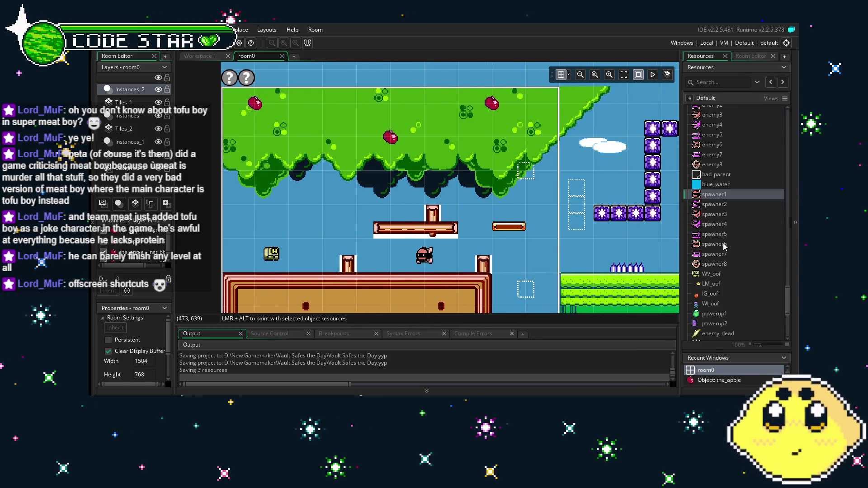
scroll(723, 249, down, 10)
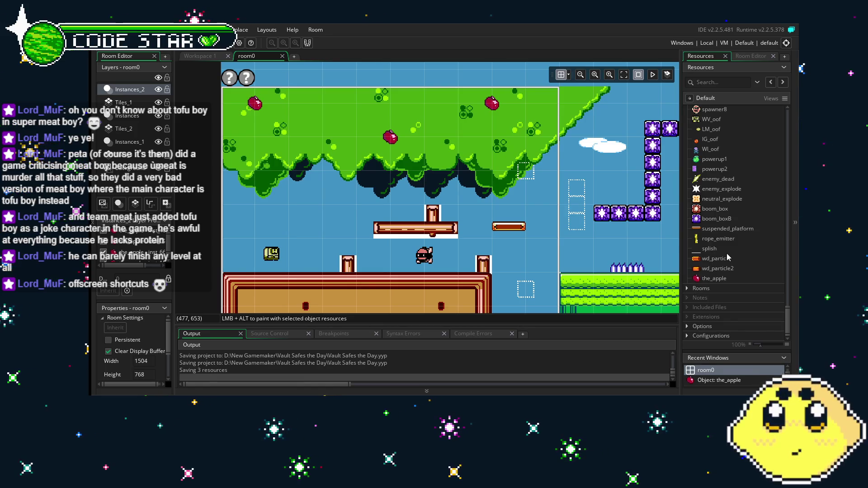
scroll(726, 257, up, 3)
scroll(727, 257, down, 2)
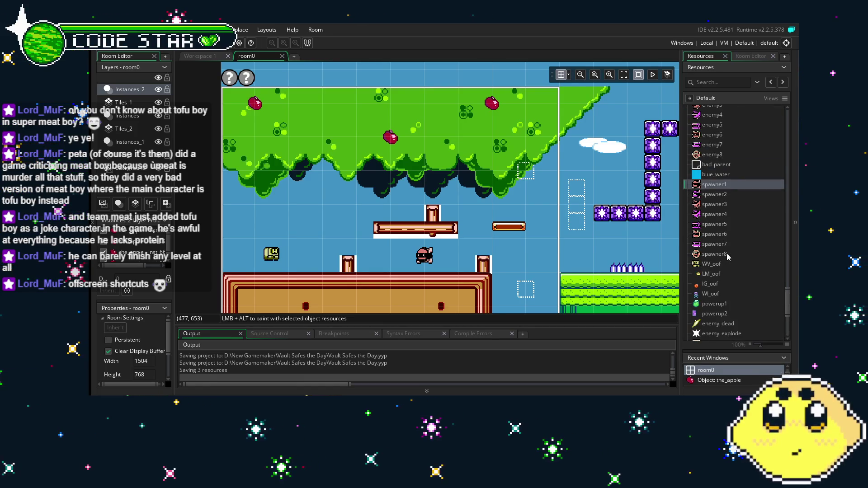
scroll(721, 244, down, 1)
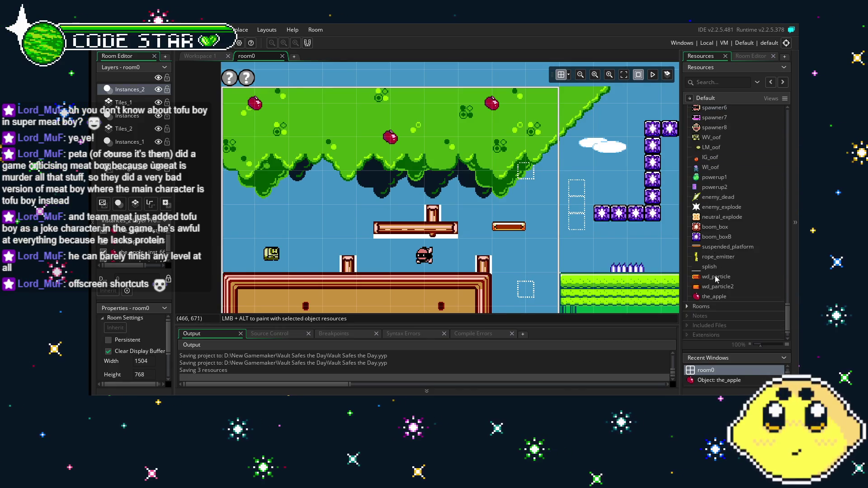
double_click(715, 297)
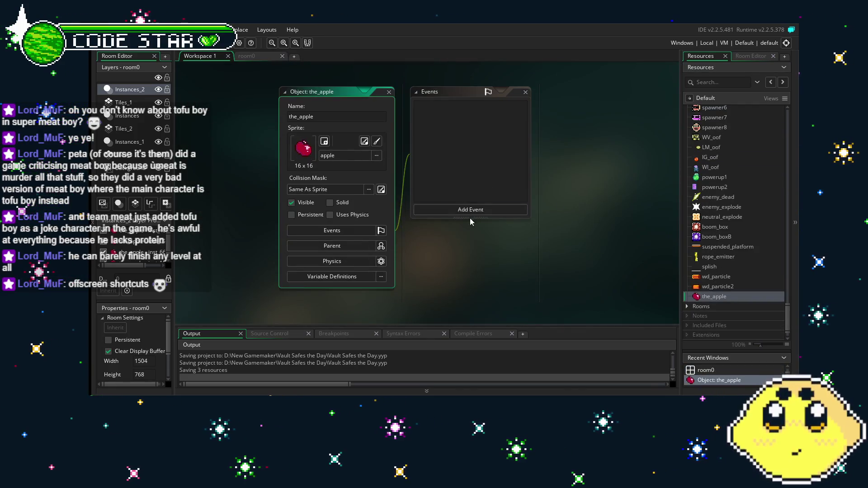
Step: Add a Step event to the_apple with a distance value of 128
click(453, 210)
mouse_move(498, 243)
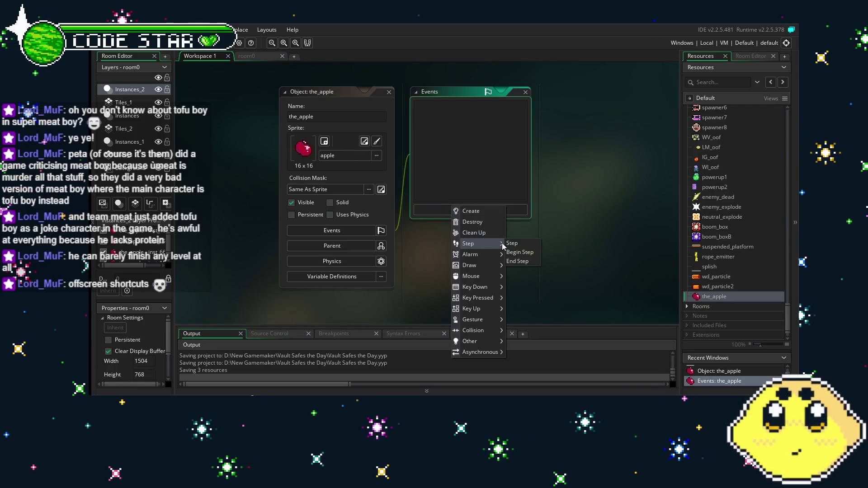
click(525, 243)
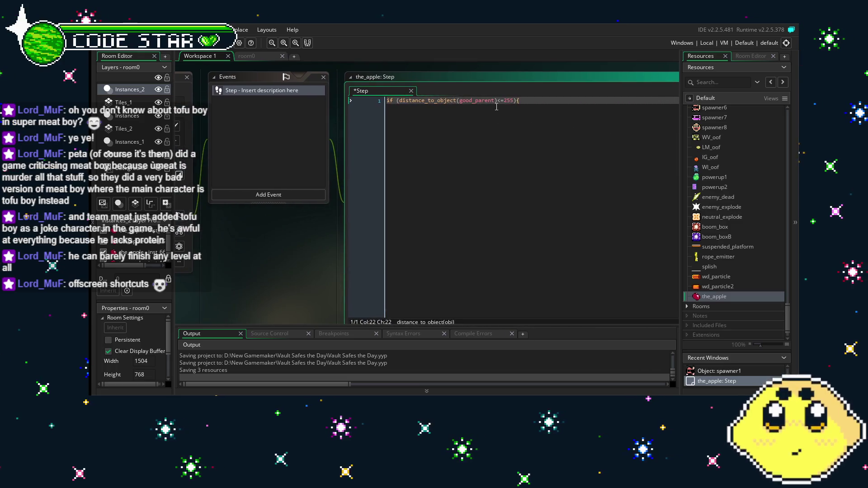
text(12)
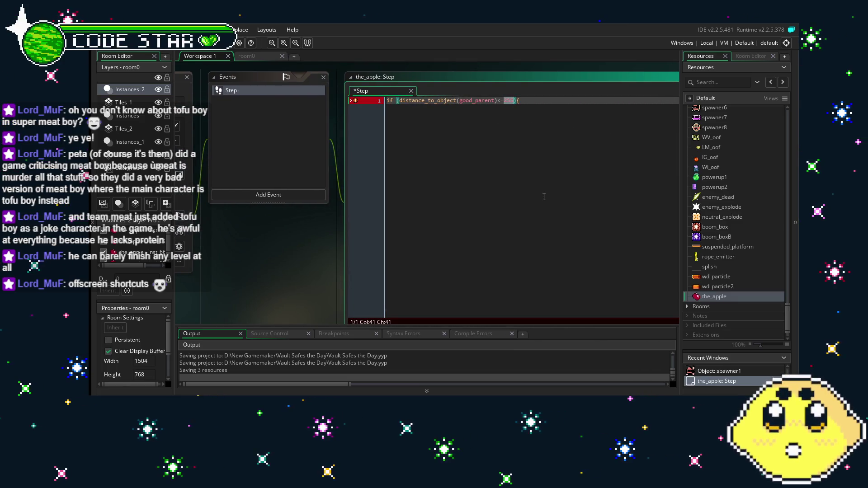
text(8)
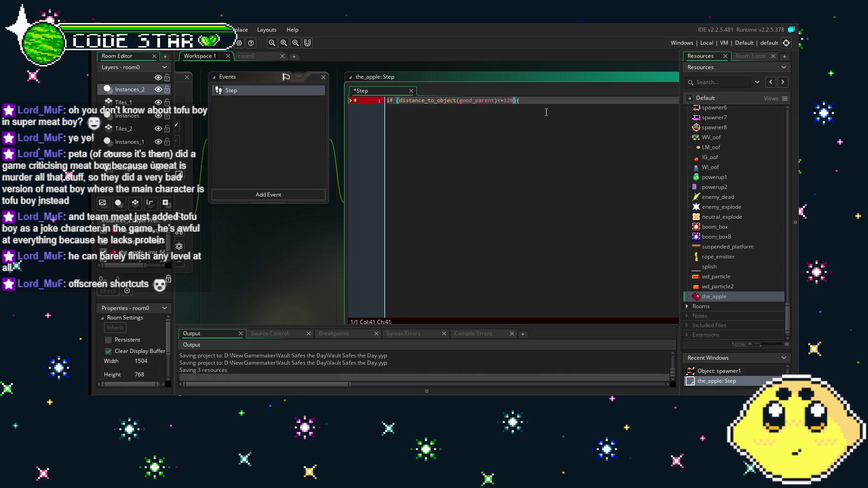
Step: Delete the_apple's Step event again and open the playerWV object
mouse_move(493, 170)
mouse_down()
mouse_move(586, 179)
mouse_move(547, 178)
mouse_up()
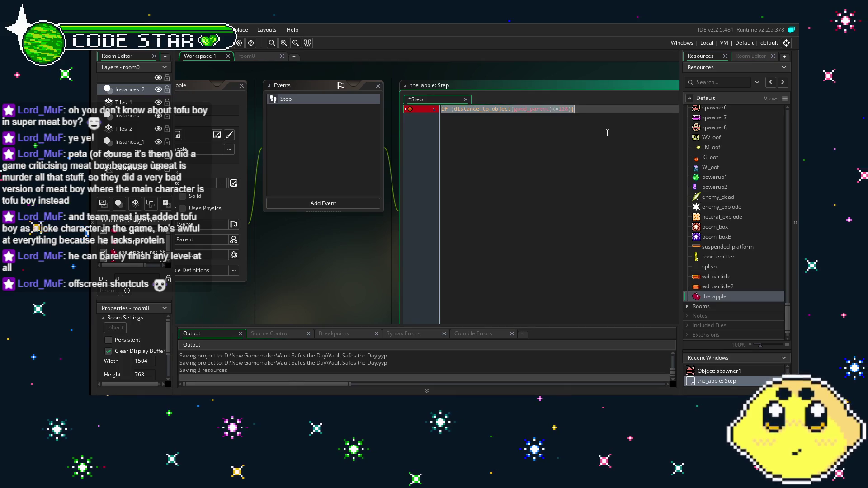
drag(321, 104, 385, 105)
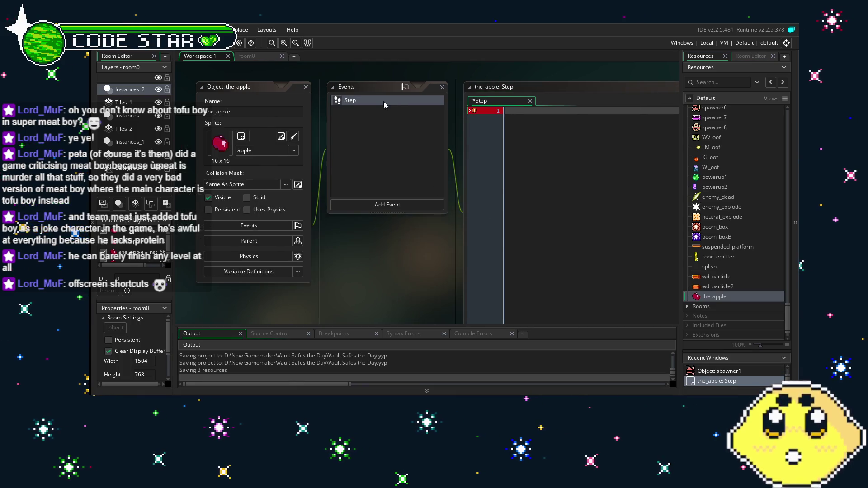
click(352, 129)
key(Delete)
click(462, 225)
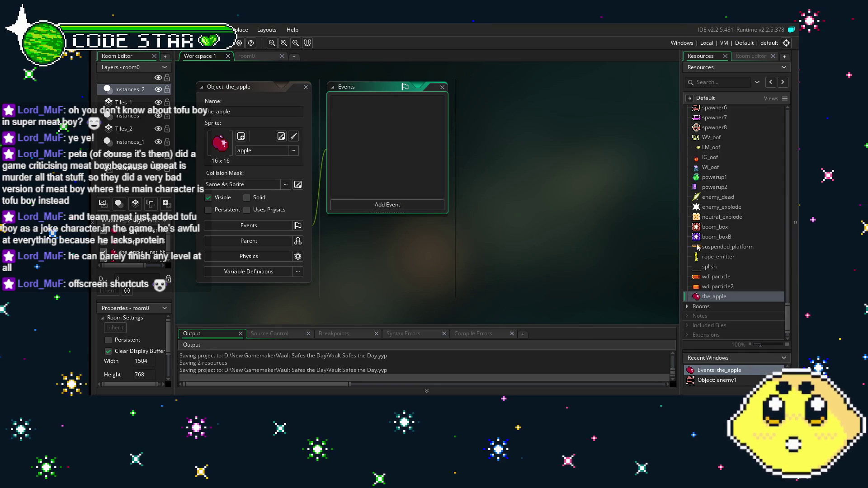
scroll(703, 248, up, 15)
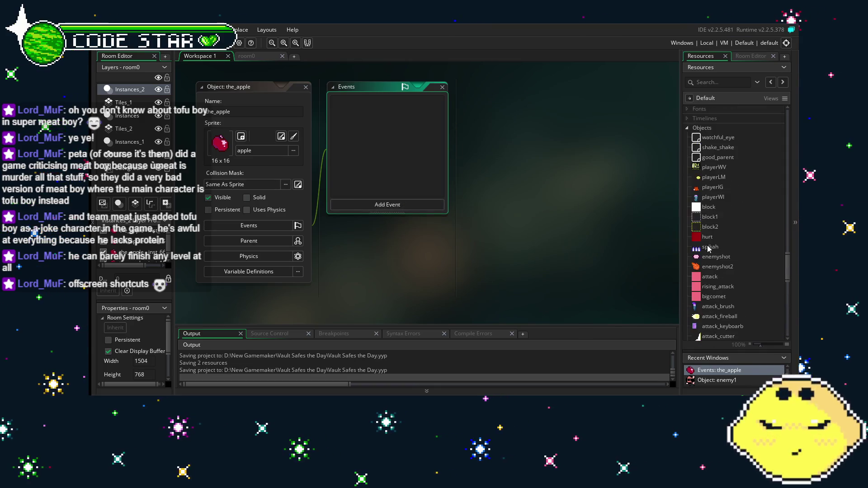
double_click(713, 167)
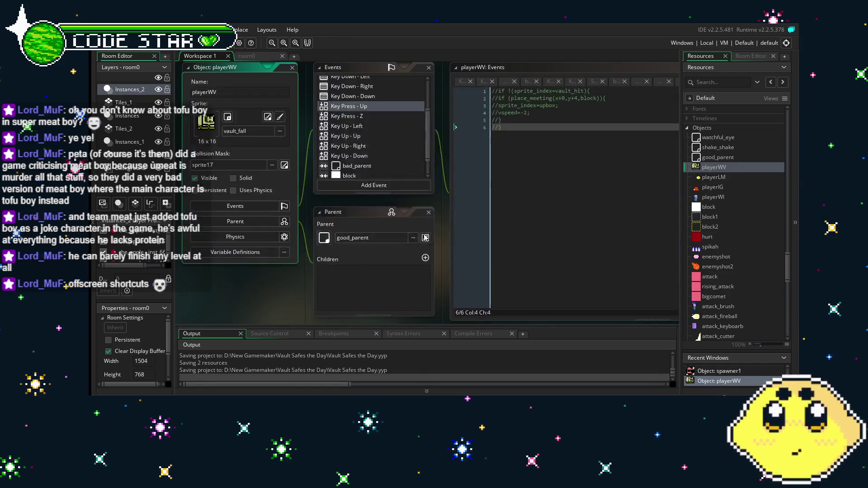
Step: In playerWV's block collision code, add if (distance_to_object(the_apple)<=128){ after the landing code
scroll(364, 183, down, 1)
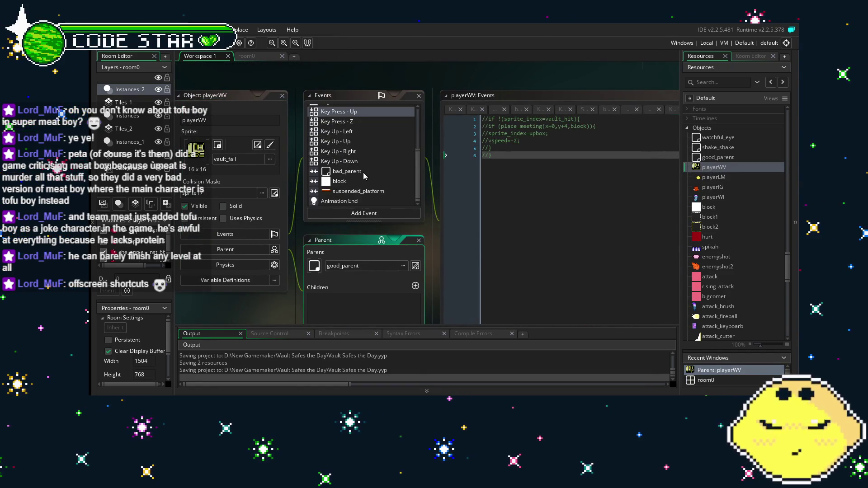
click(364, 183)
click(505, 223)
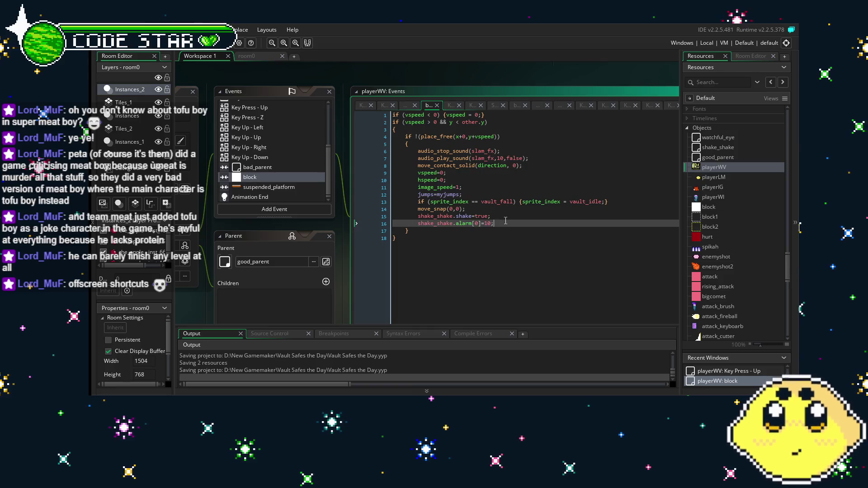
key(Return)
text(if (distance_to_object(good_parent)<=128){)
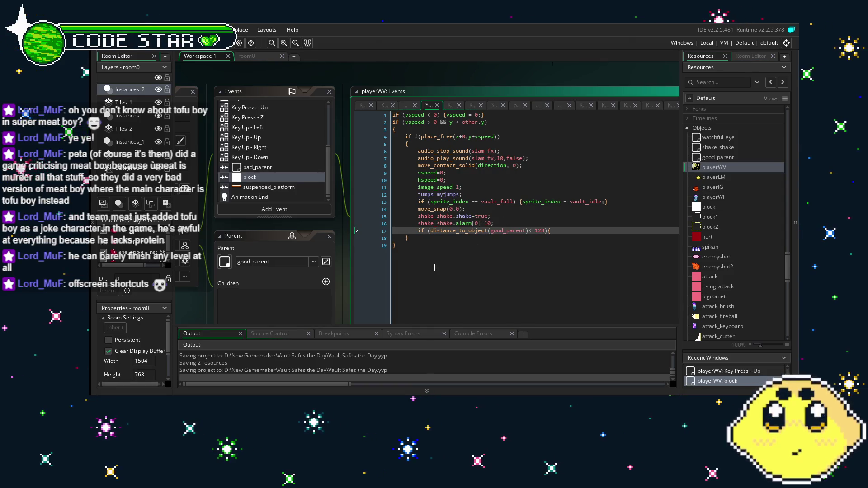
double_click(503, 231)
text(the_)
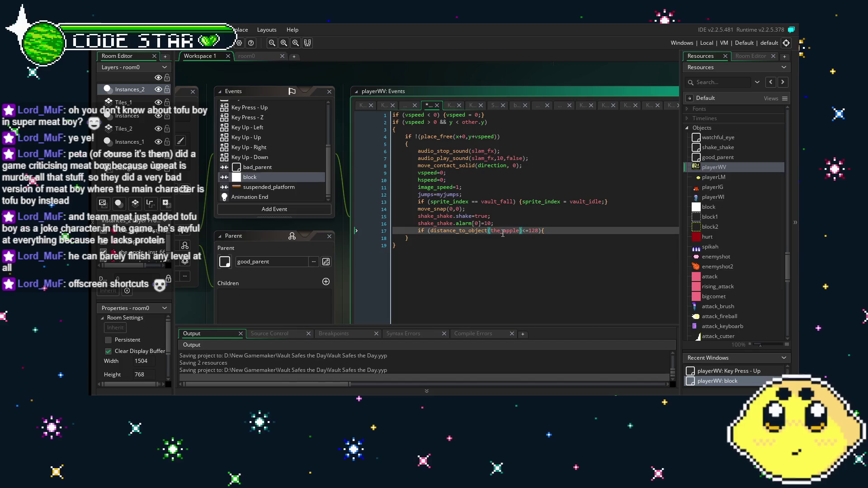
click(516, 223)
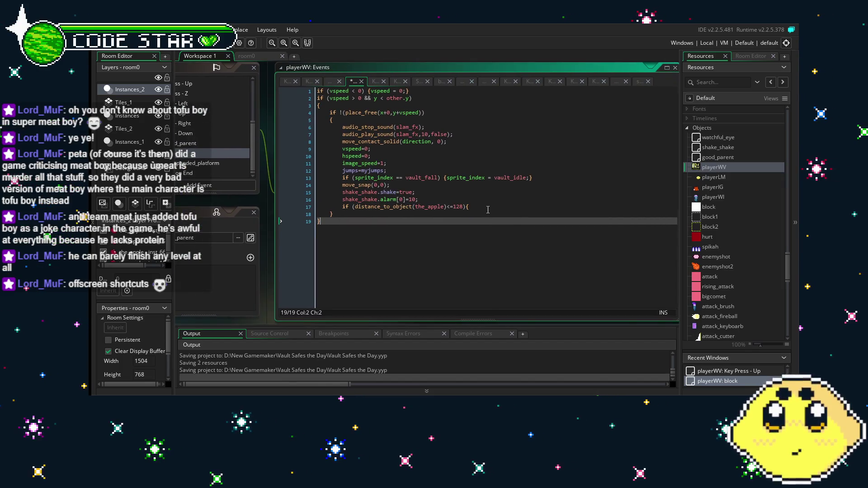
click(486, 208)
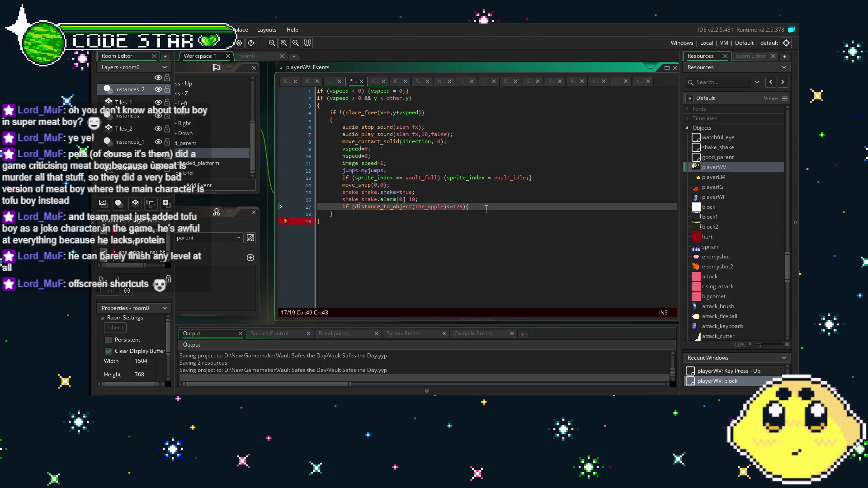
Step: Start a new line above the distance check, then undo it
click(343, 211)
click(346, 207)
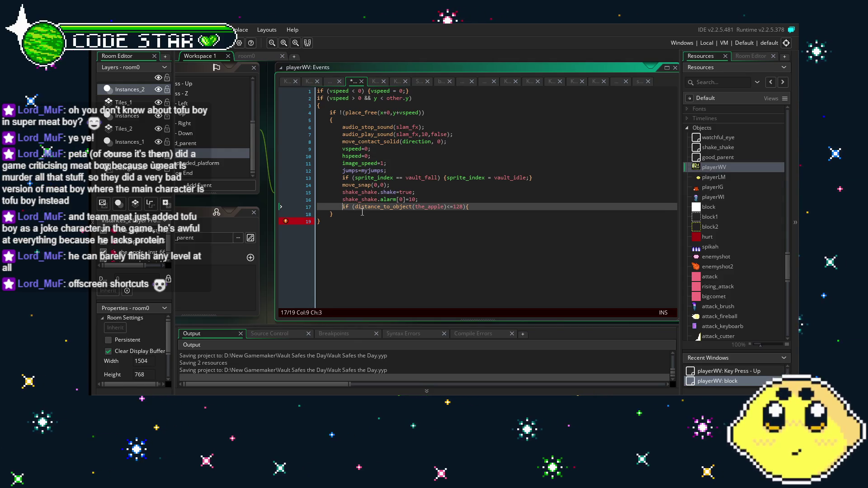
key(Return)
key(Up)
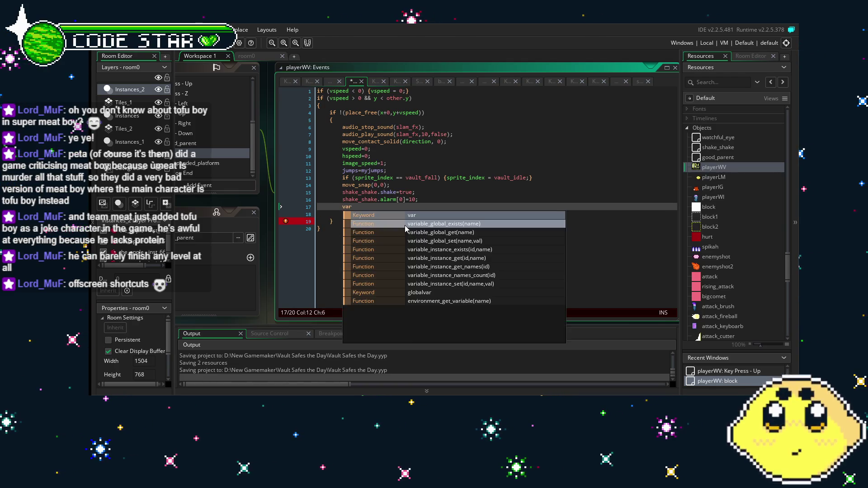
key(BackSpace)
key(BackSpace)
key(BackSpace)
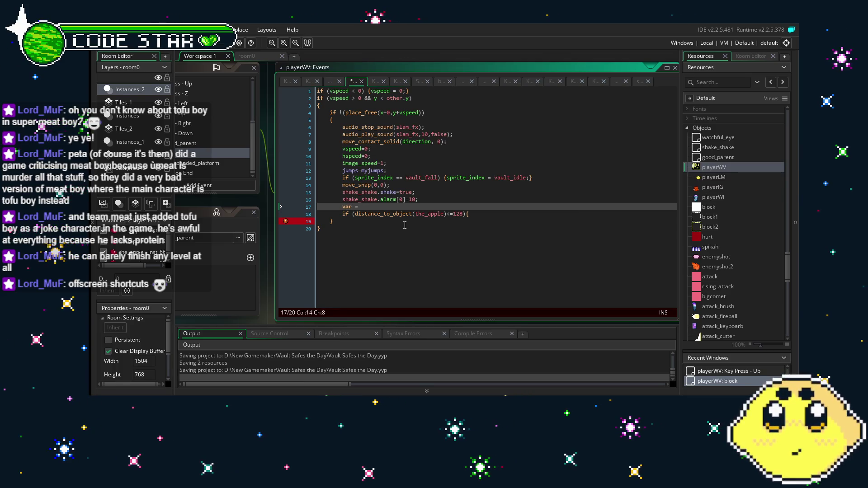
key(ctrl+z)
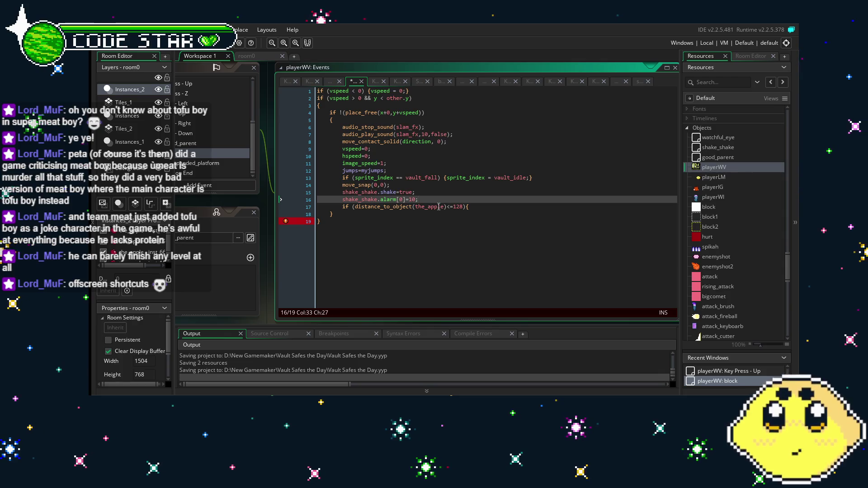
Step: Change the distance target on line 17 to instance_nearest(x+0,y+0,the_apple)
drag(445, 207, 413, 208)
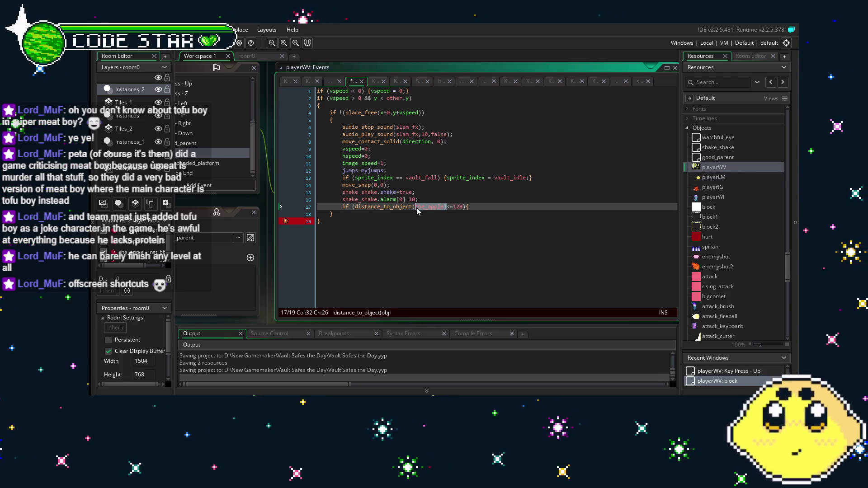
text(fear)
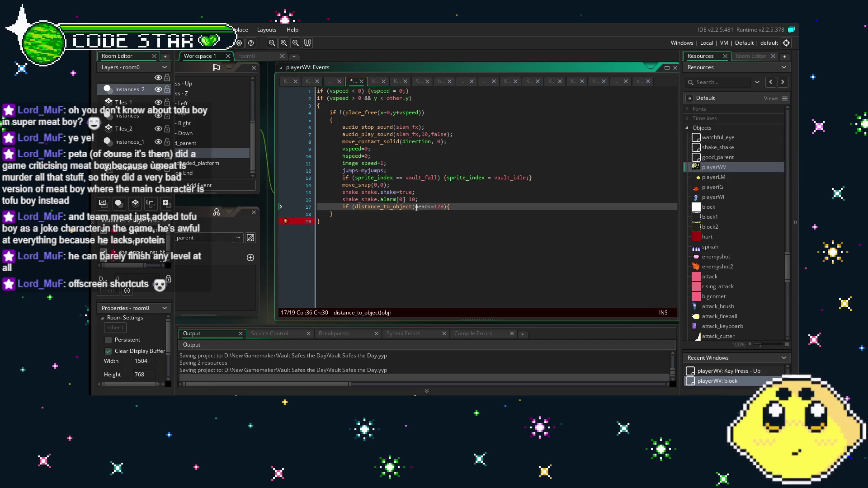
text(est)
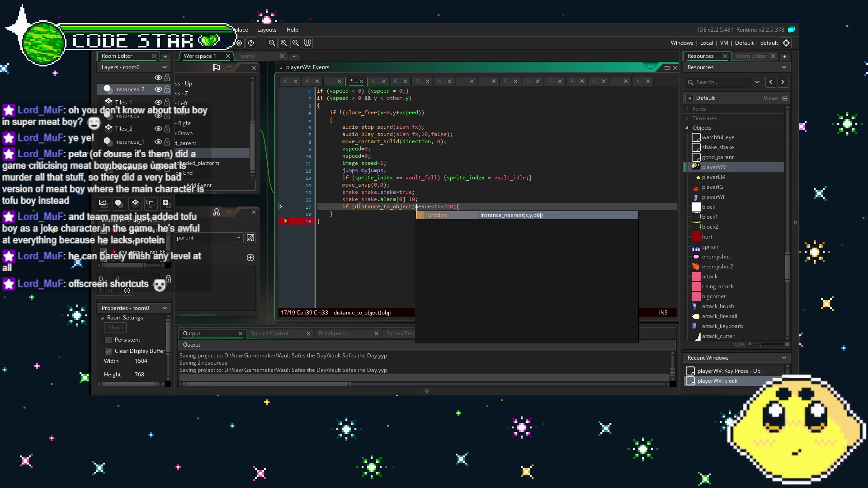
key(Return)
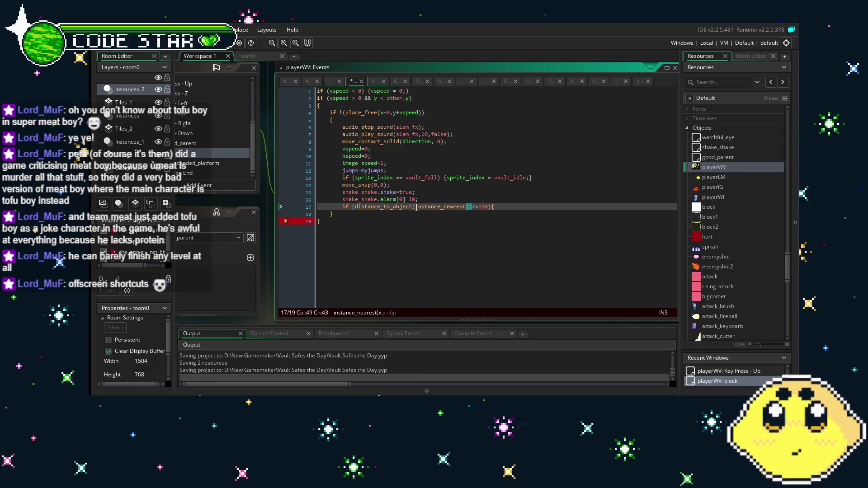
text(x+0,y)
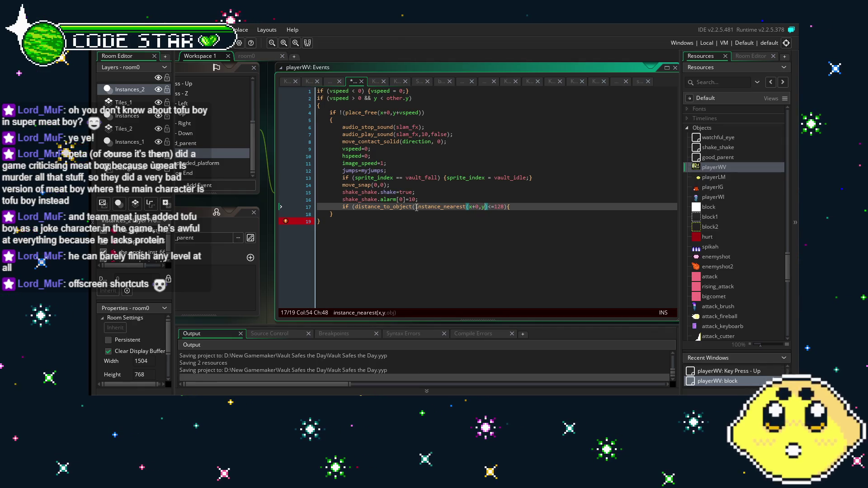
text(+0,t)
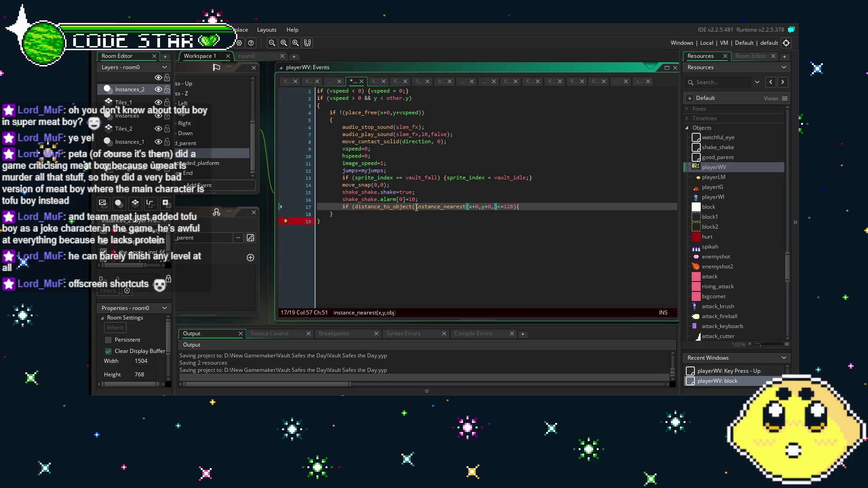
text(he_apple)
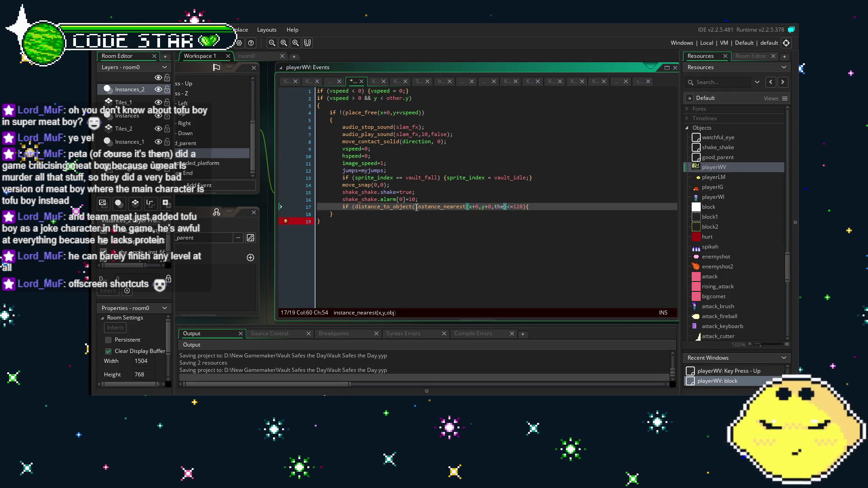
text())
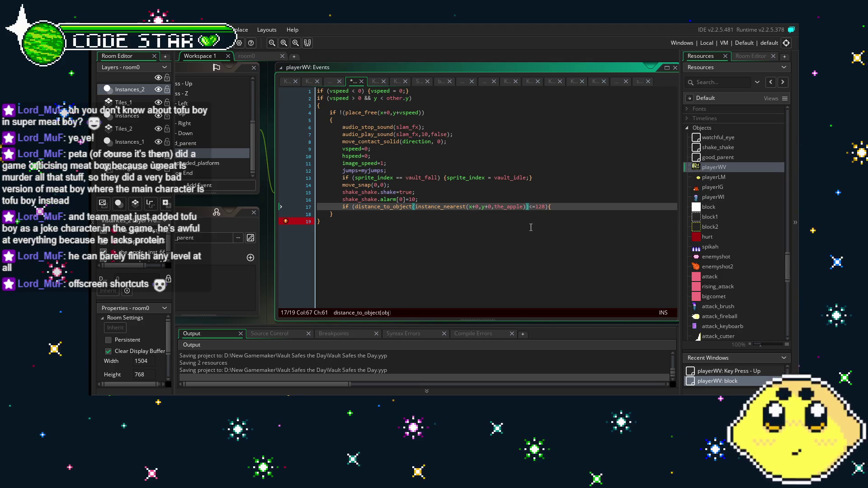
key(ctrl+End)
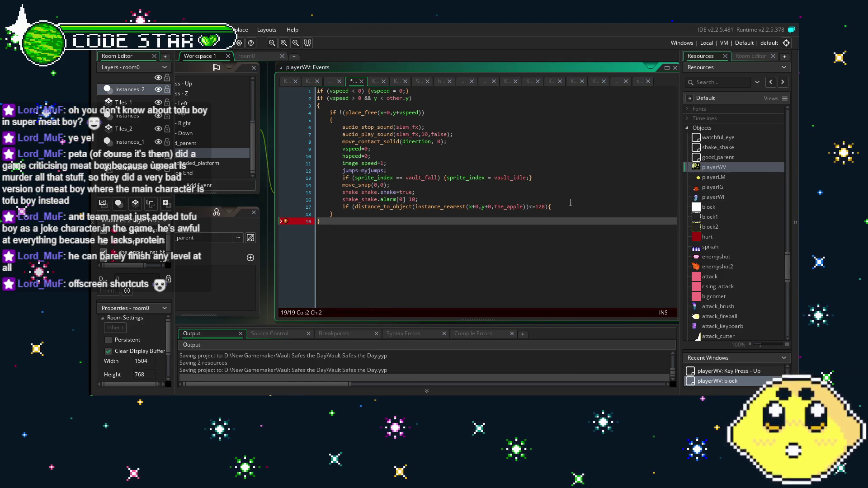
click(578, 199)
click(563, 208)
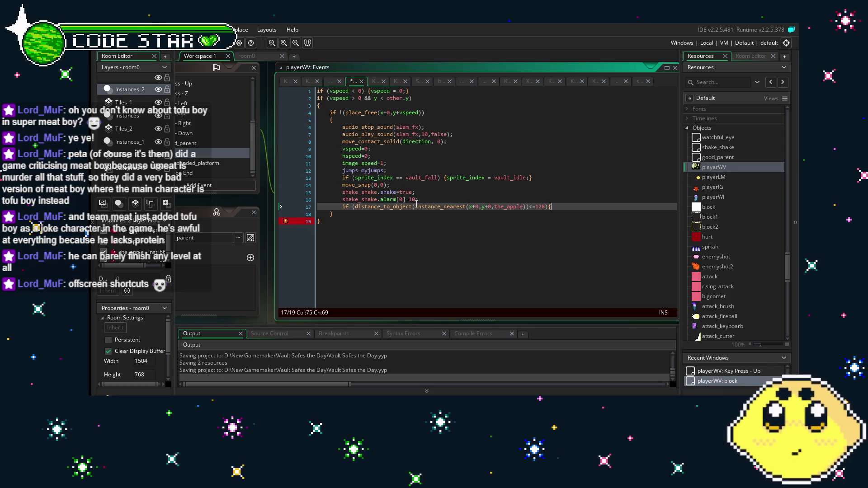
Step: Undo the inline instance_nearest call and replace the_apple with inst in distance_to_object(inst)<=128
click(464, 237)
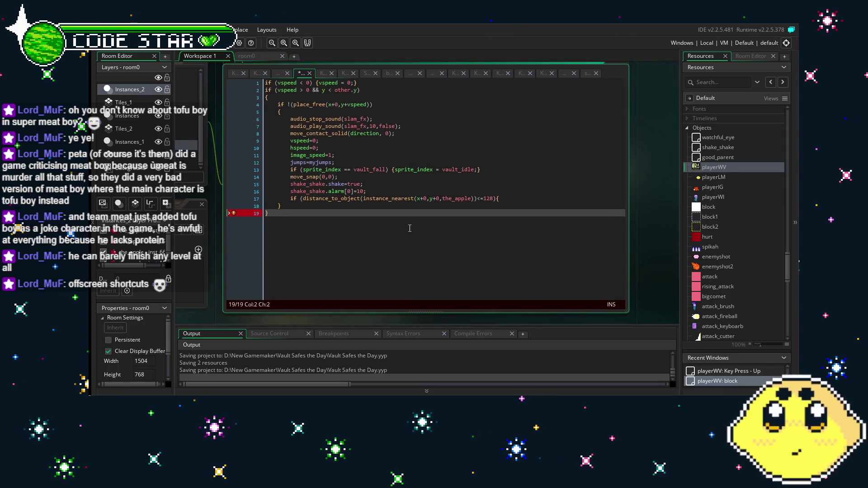
click(420, 199)
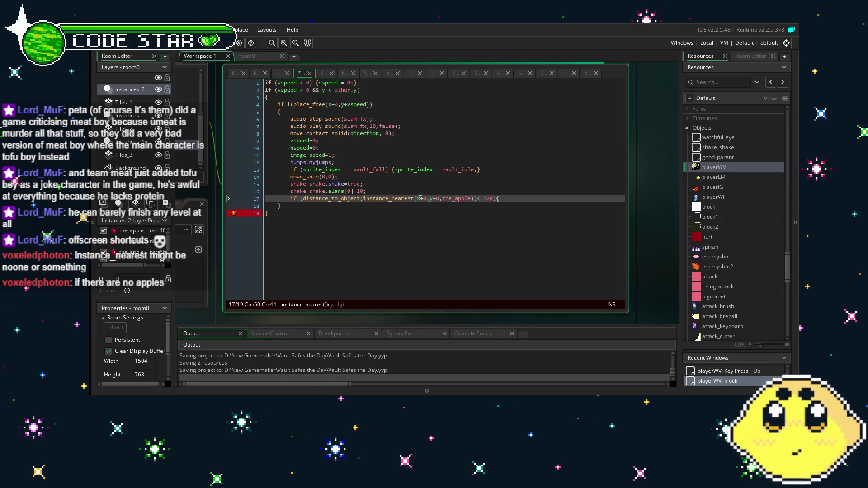
click(511, 197)
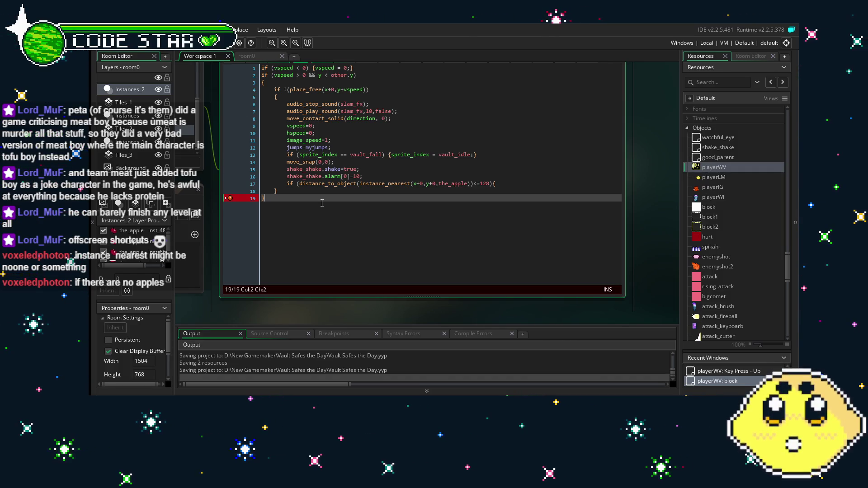
key(ctrl+z)
key(ctrl+z)
key(ctrl+z)
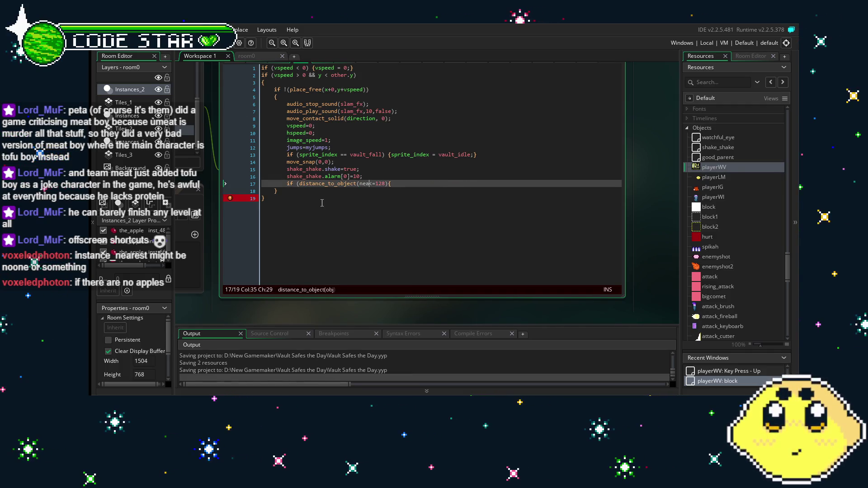
key(ctrl+z)
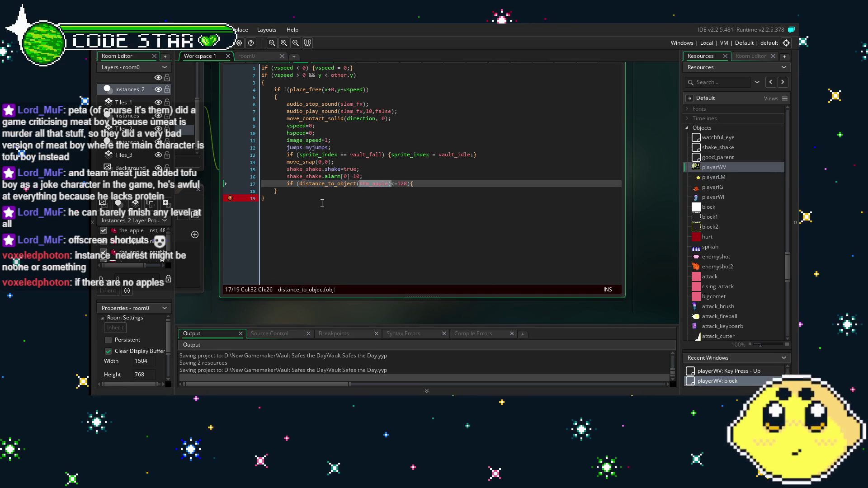
click(388, 209)
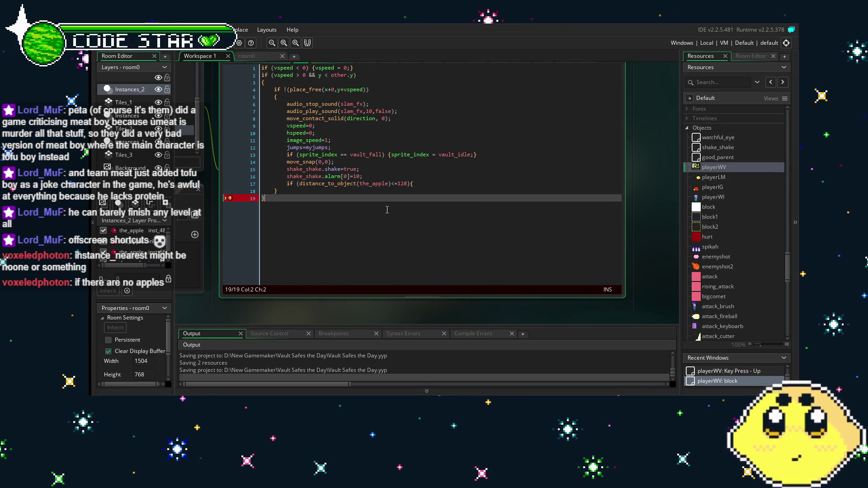
double_click(375, 185)
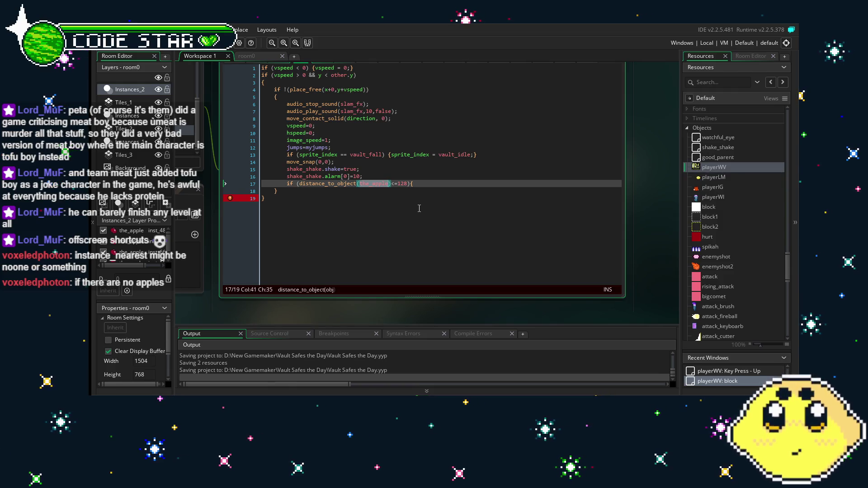
text(inst)
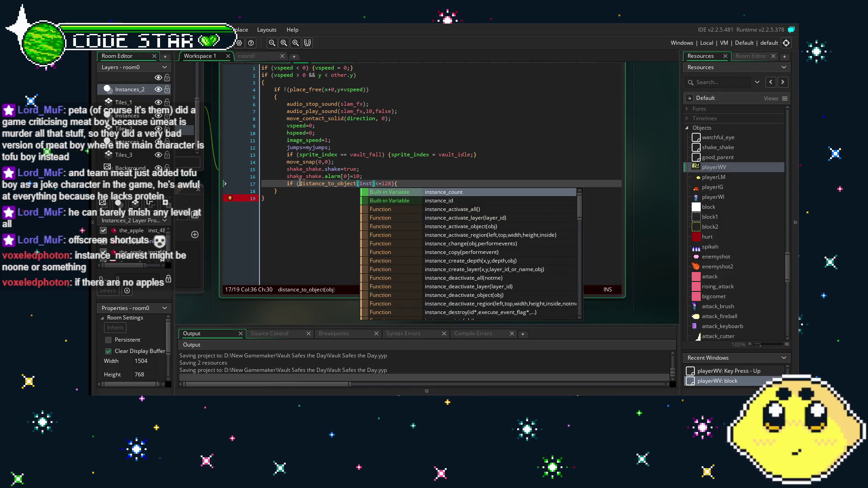
click(322, 189)
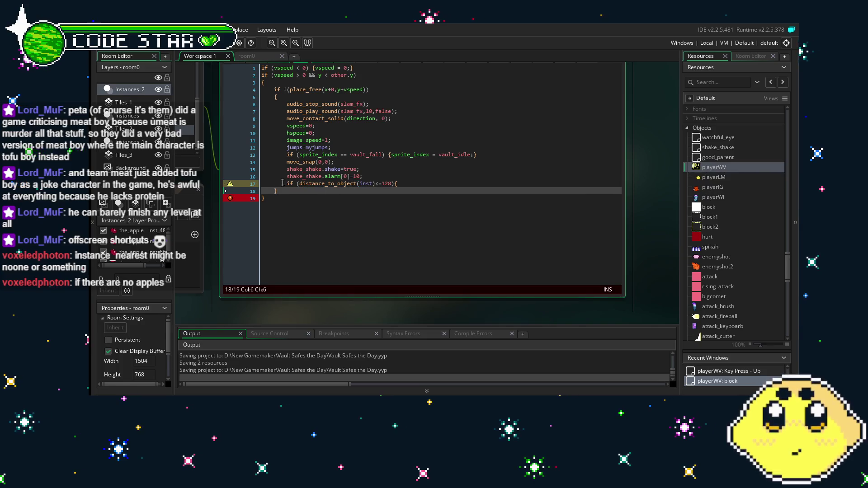
Step: Insert var inst = instance_nearest(x+0,y+0,the_apple) on a new line above the distance check
click(282, 182)
key(Return)
click(308, 182)
text(var inst = inst)
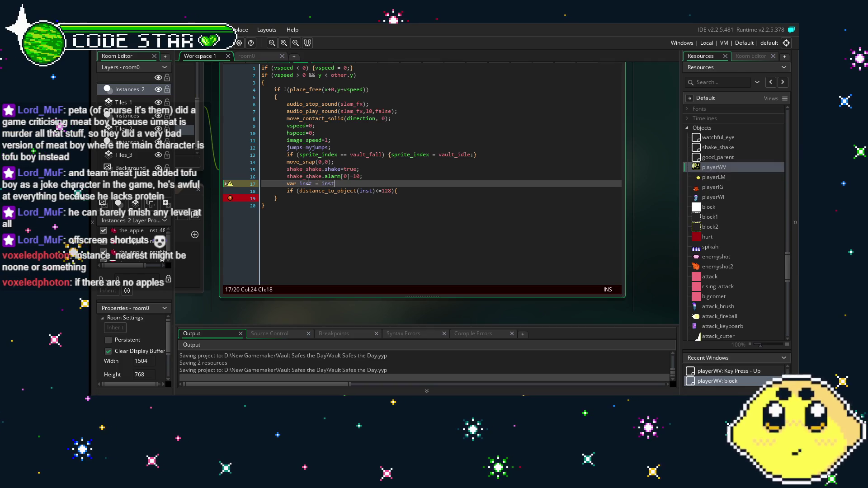
text(ance_nearest()
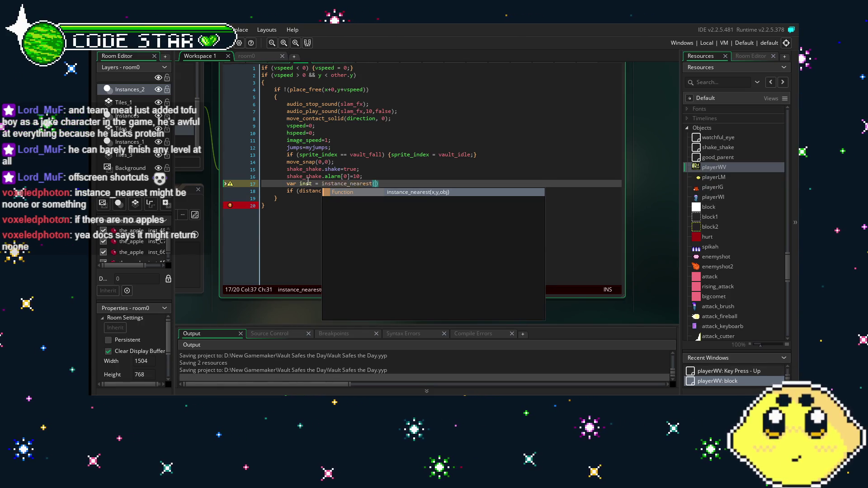
key(Escape)
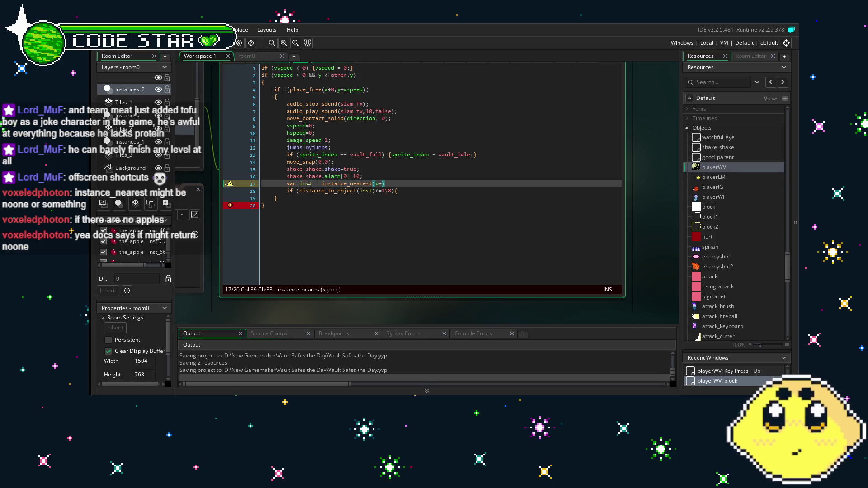
text(0,y+)
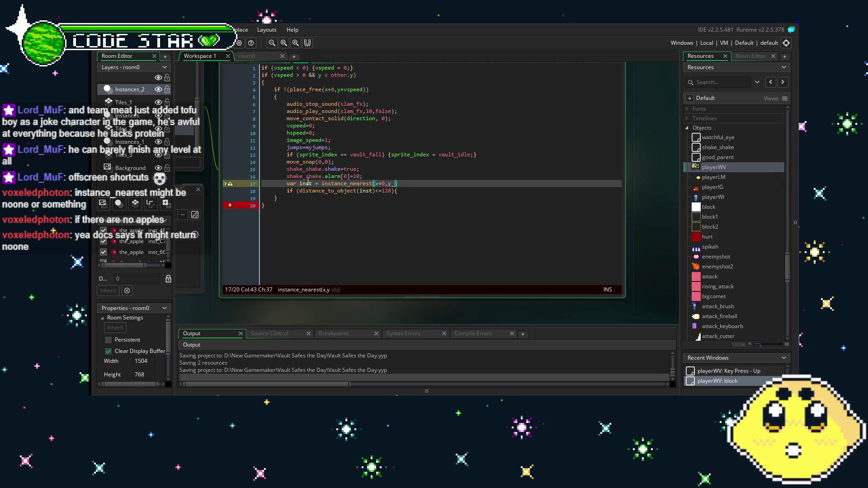
text(0)
text(,t)
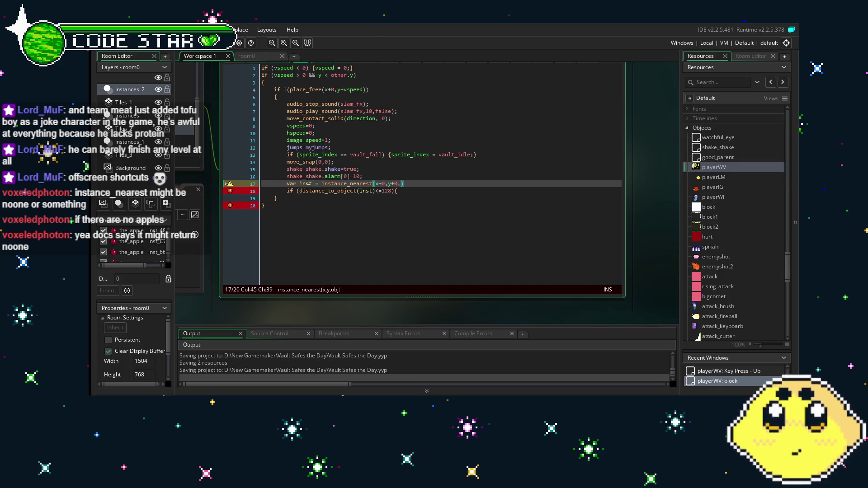
text(he_apple)
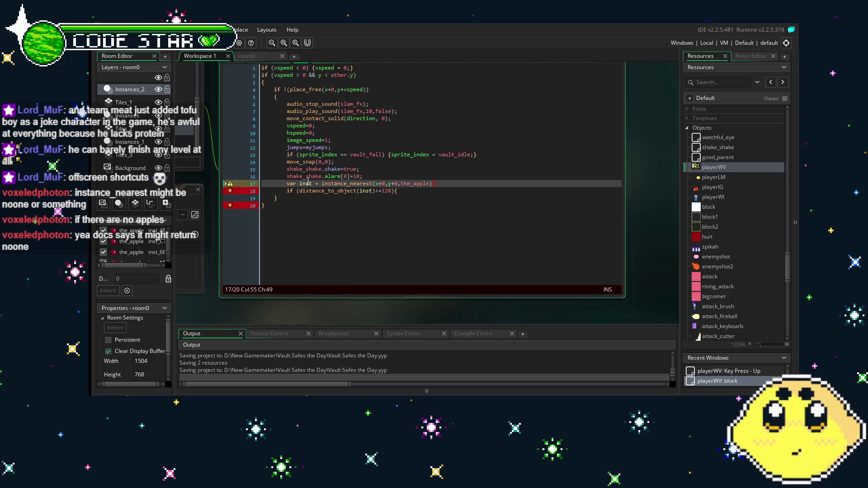
key(End)
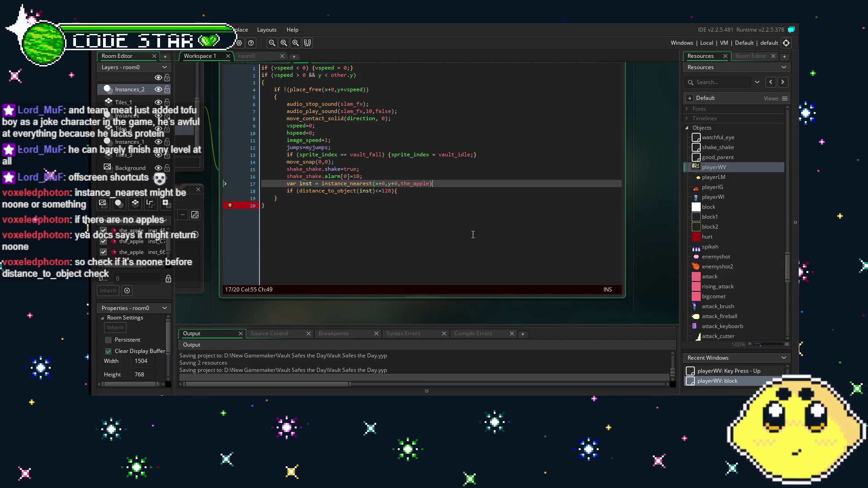
click(419, 190)
text(inst.gravi)
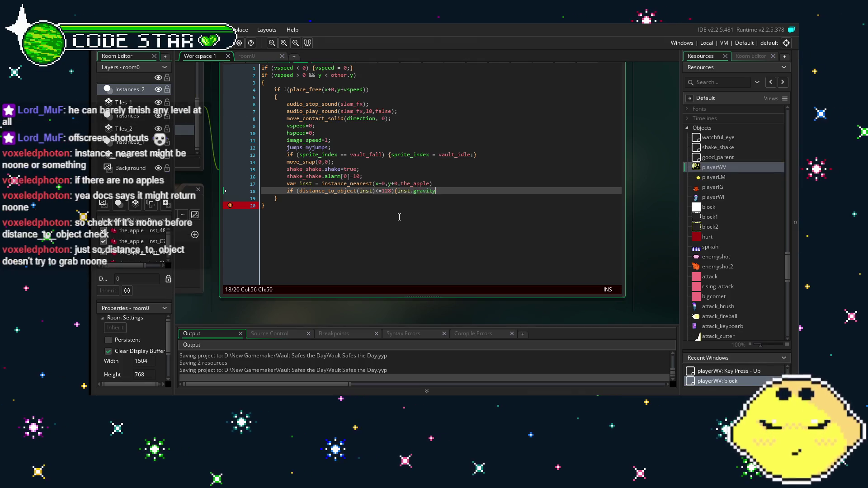
Step: Type inst.gravity after the opening brace of the line-18 distance check
text(ty])
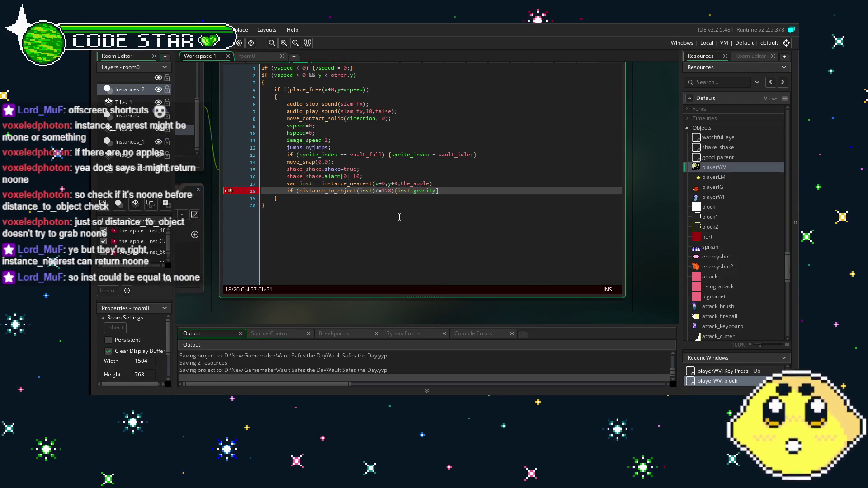
Step: Finish the apple check as {inst.gravity=1;} and start an 'if (instance_num' line above var inst
key(BackSpace)
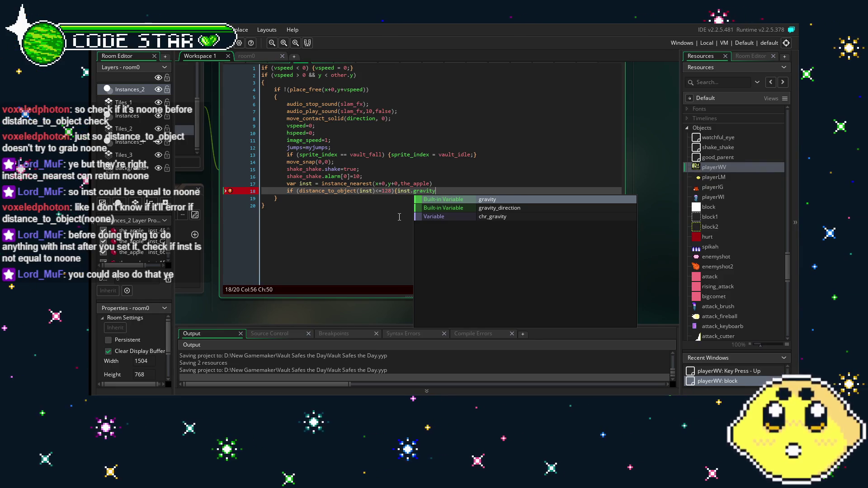
text(=1)
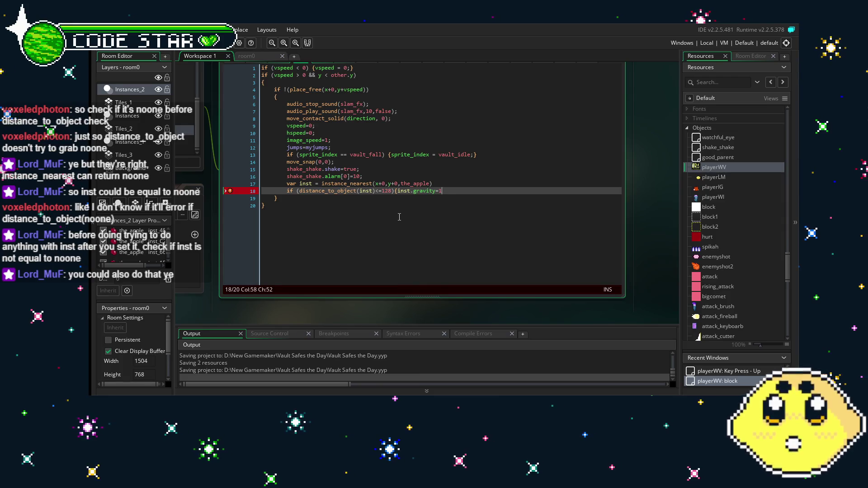
text(;)
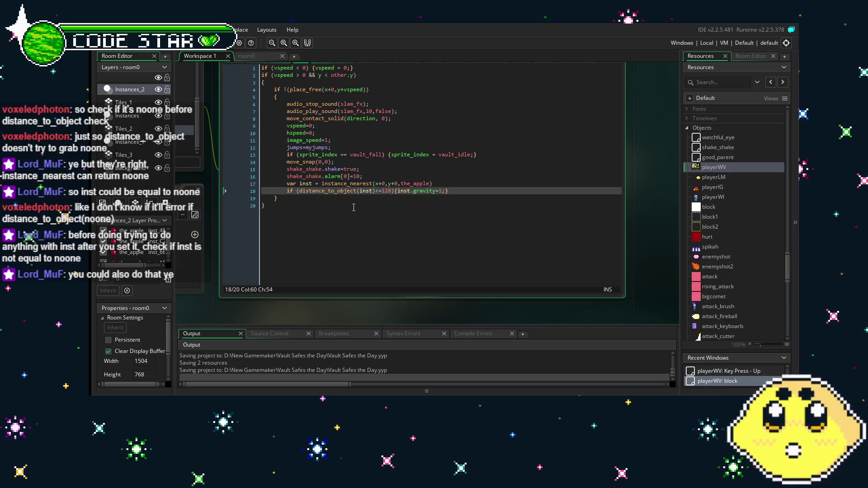
key(Up)
key(Home)
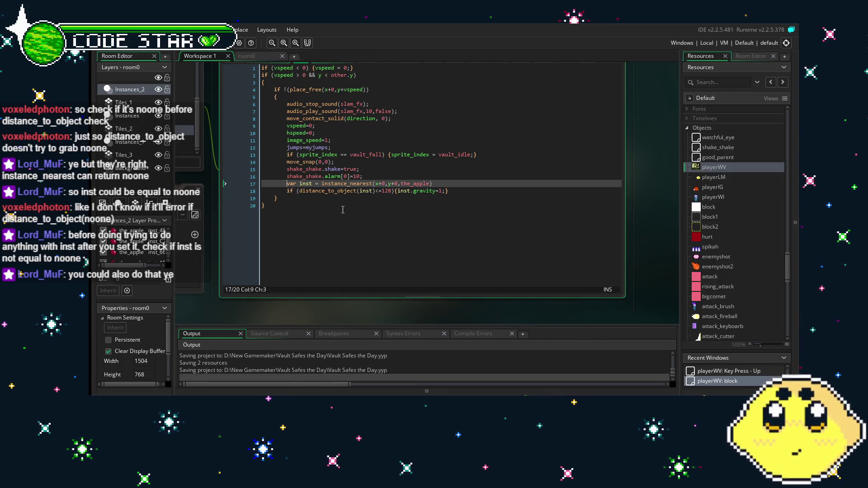
key(Return)
key(Up)
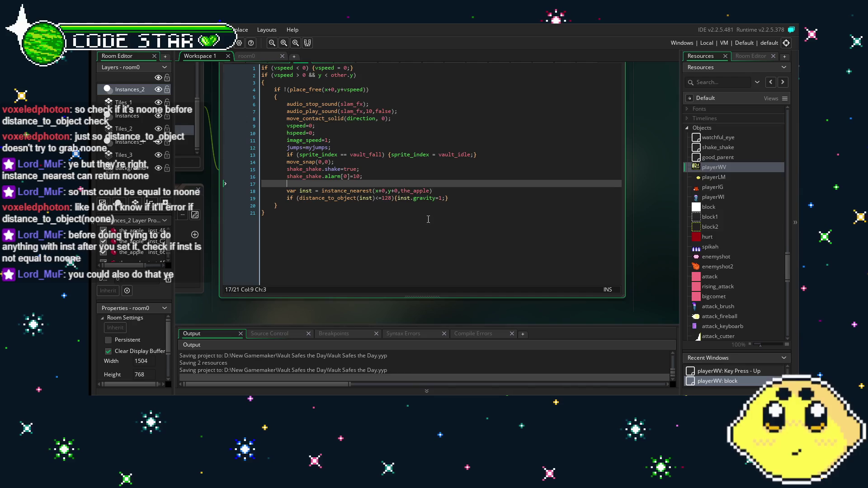
text(i)
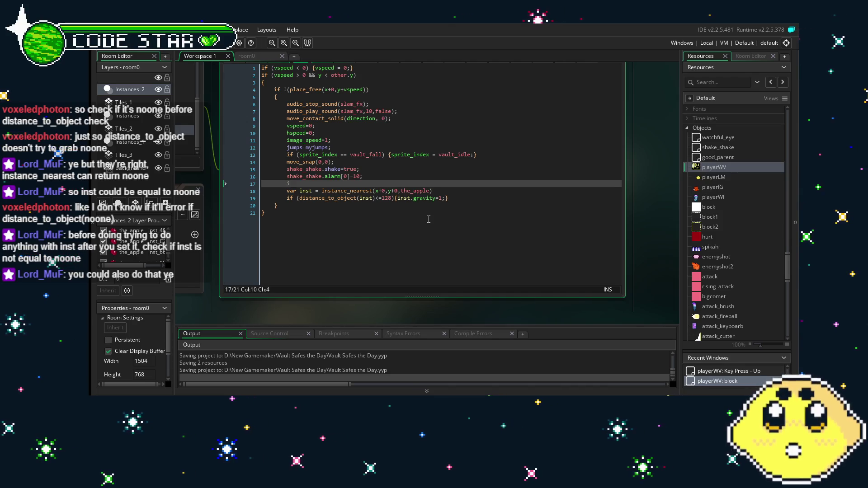
text(f)
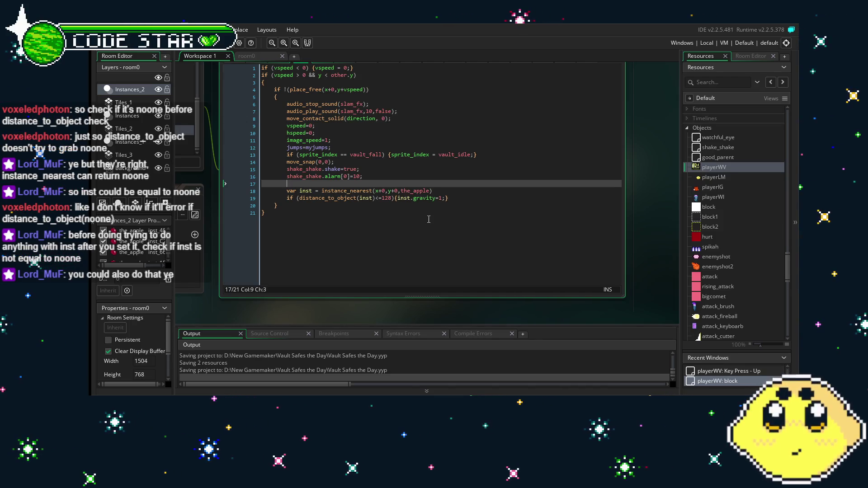
text( (instance)
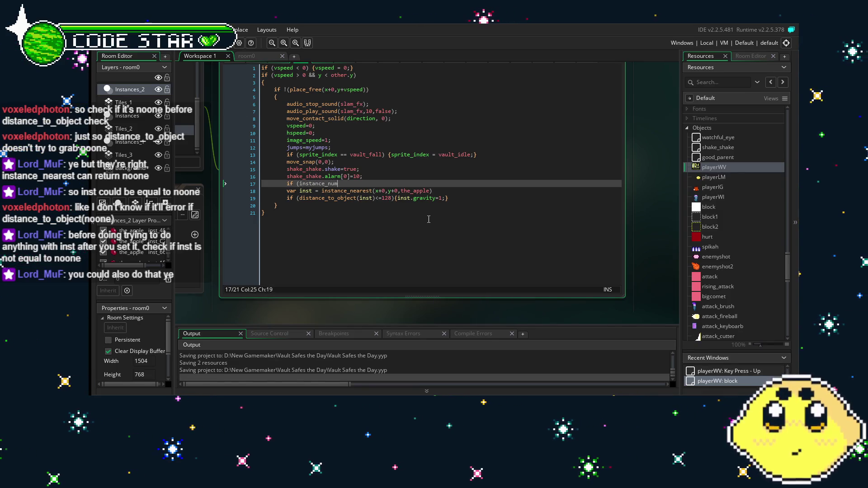
text(_num)
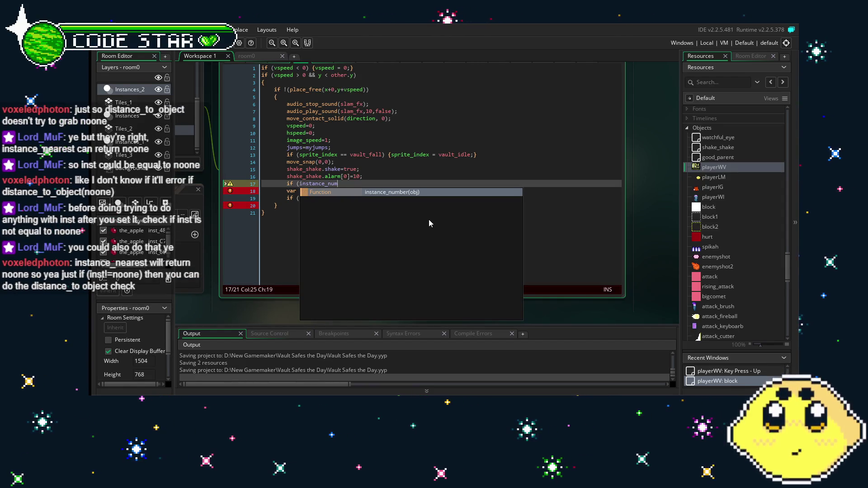
key(BackSpace)
key(BackSpace)
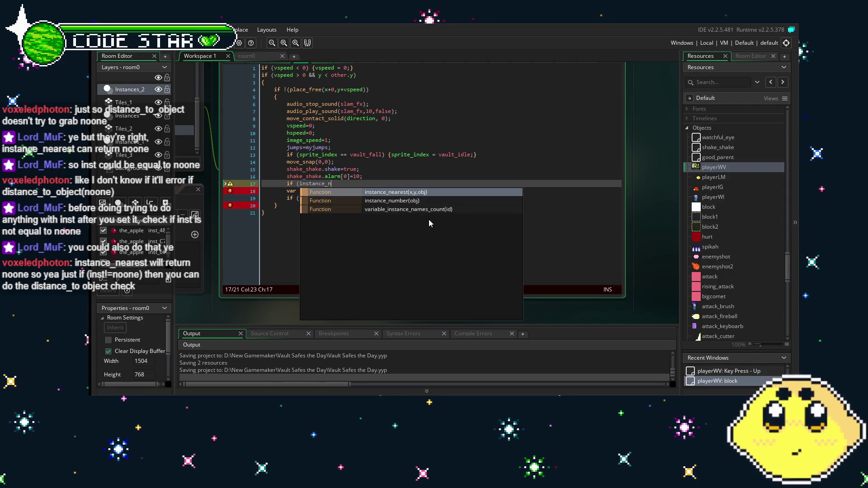
key(BackSpace)
key(BackSpace)
key(BackSpace)
key(BackSpace)
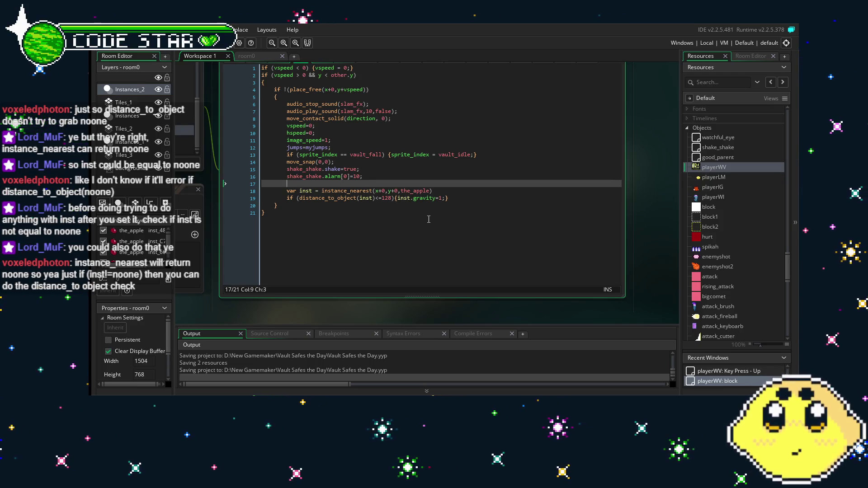
key(BackSpace)
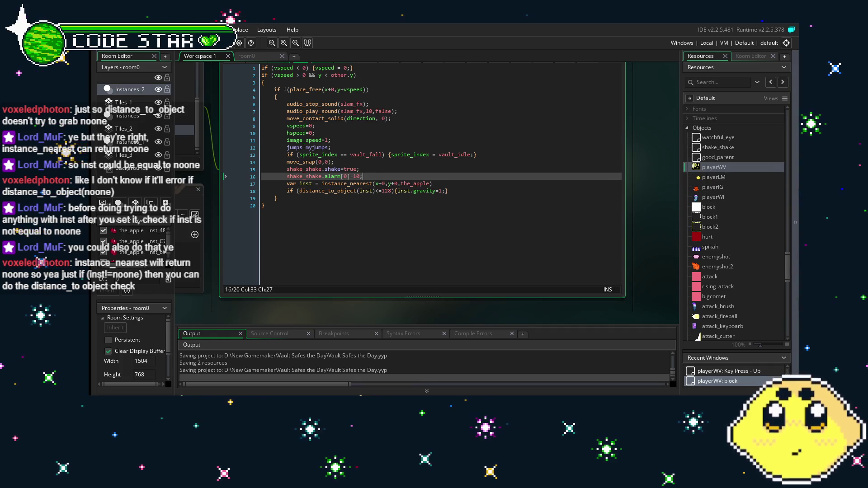
key(Return)
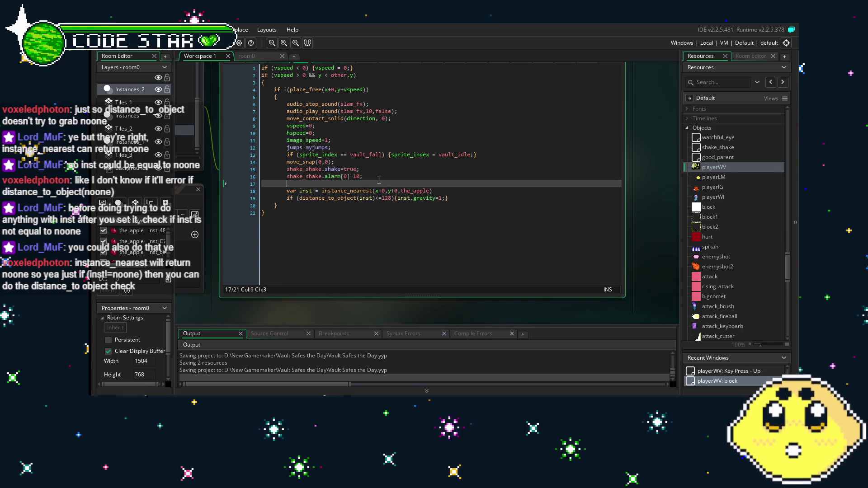
text((!)
Step: Write (inst!=noone), move it below the instance_nearest line, and remove the leftover empty line 17
key(BackSpace)
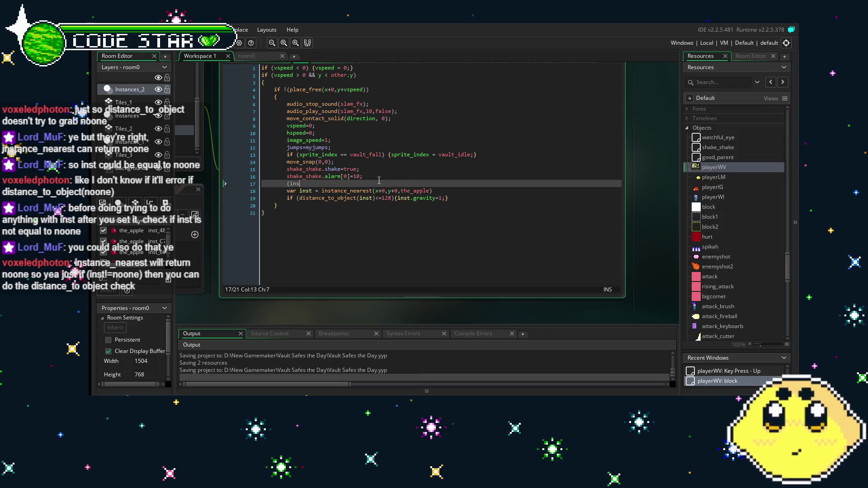
text(inst!=noon)
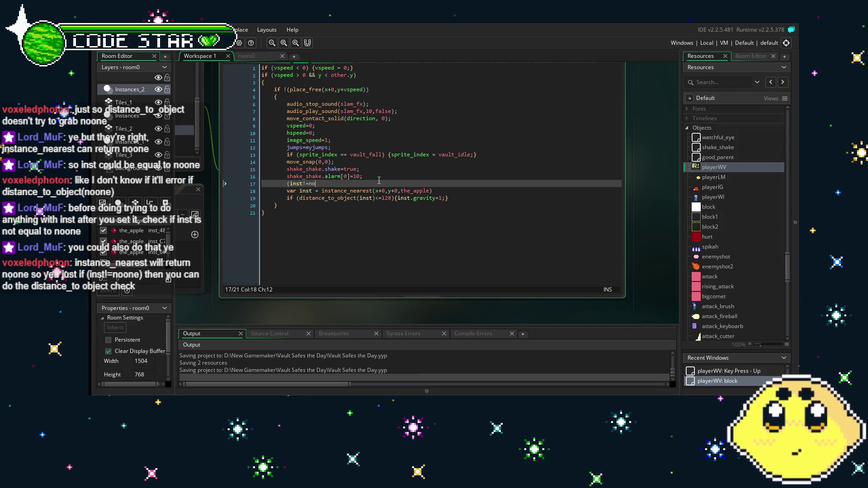
text(e))
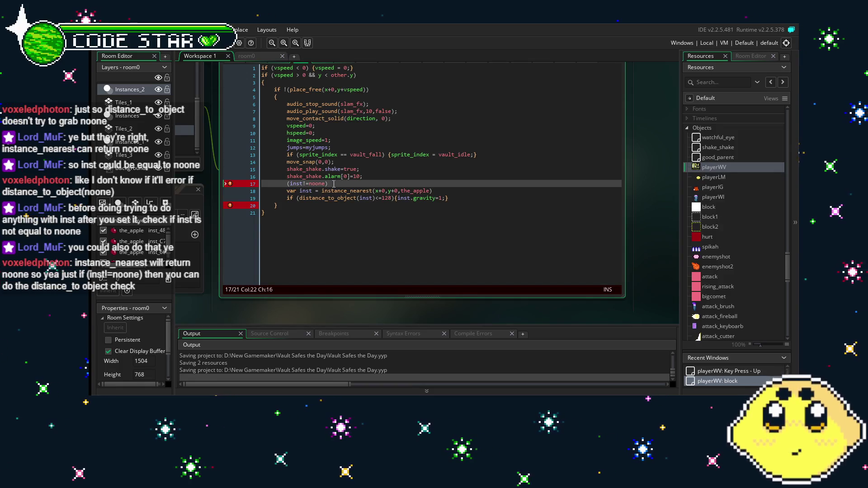
drag(345, 183, 288, 184)
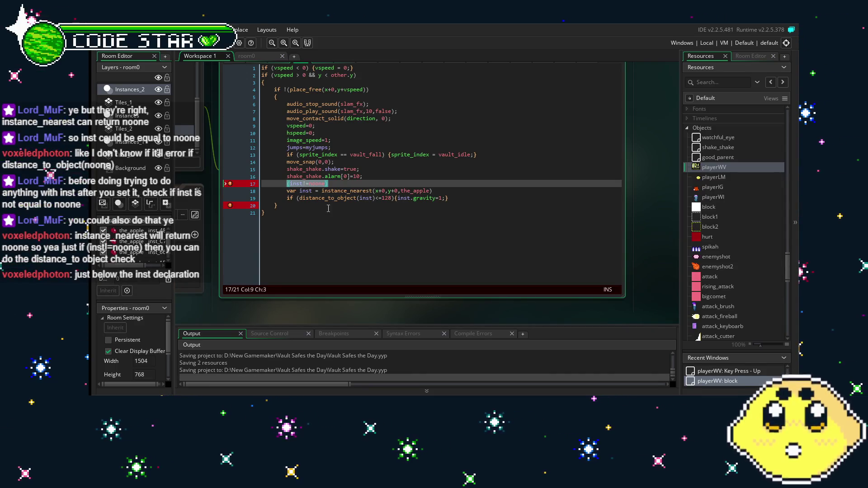
key(BackSpace)
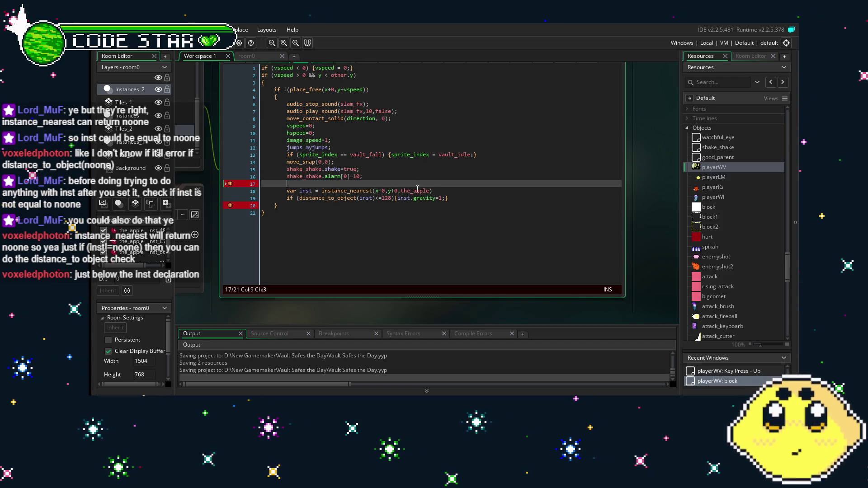
click(441, 190)
key(Return)
key(ctrl+v)
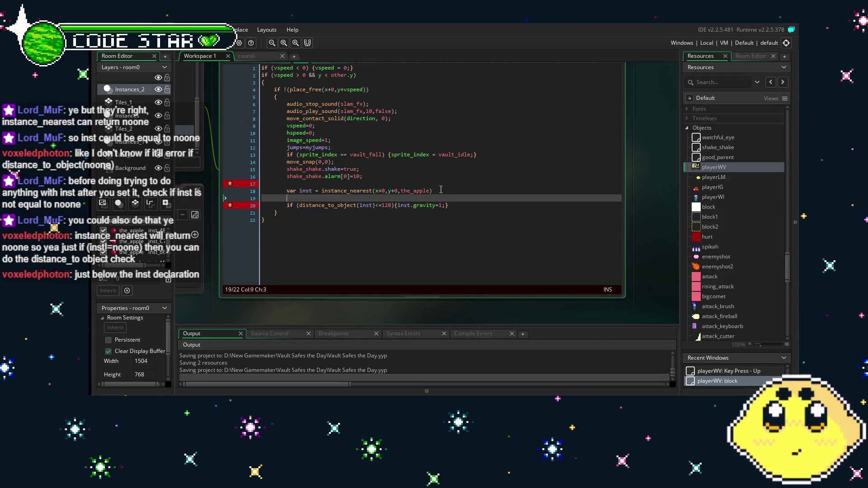
click(302, 184)
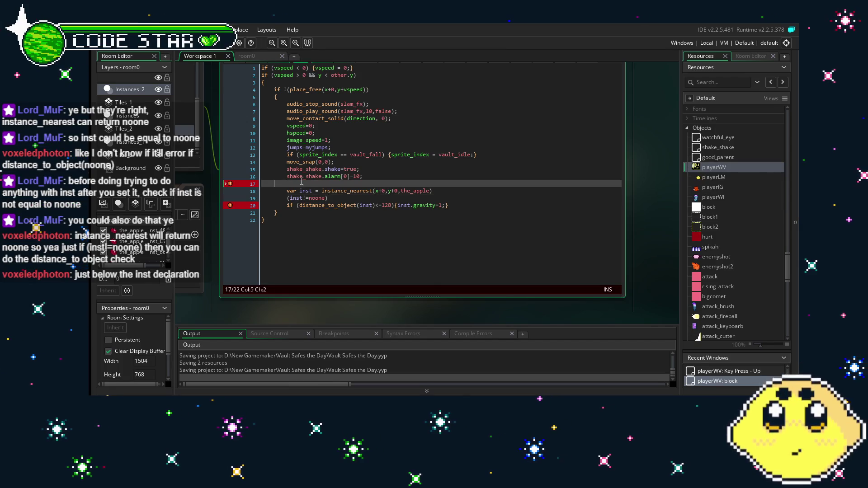
key(BackSpace)
Step: End the instance_nearest(...the_apple) line with a semicolon
click(391, 221)
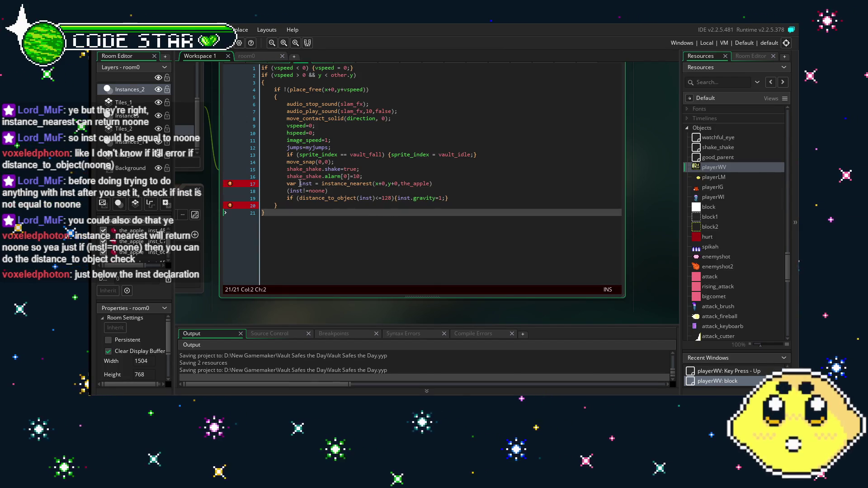
drag(301, 183, 395, 184)
click(395, 184)
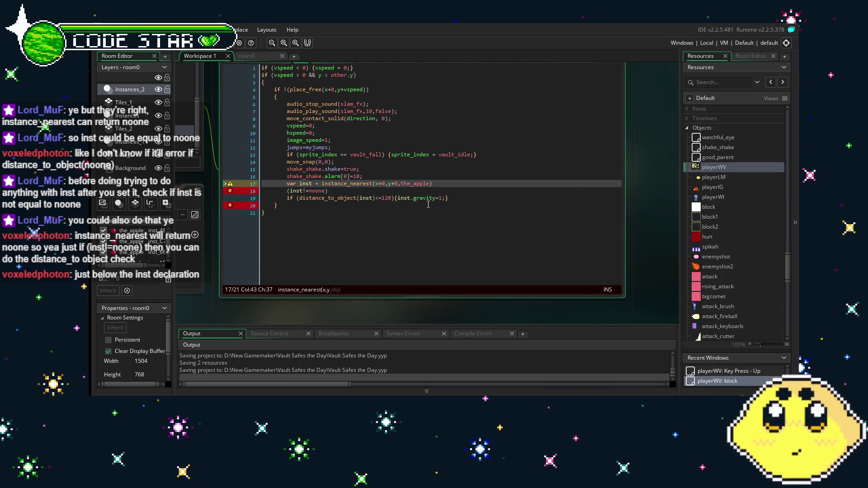
click(432, 183)
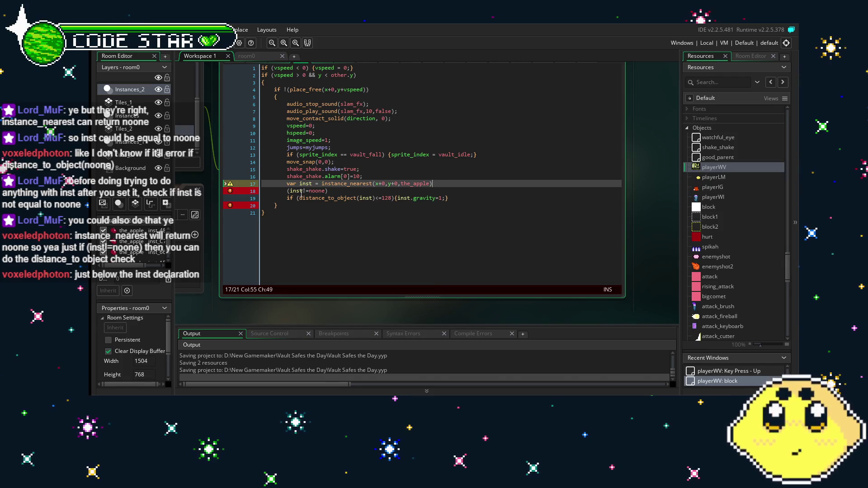
click(336, 192)
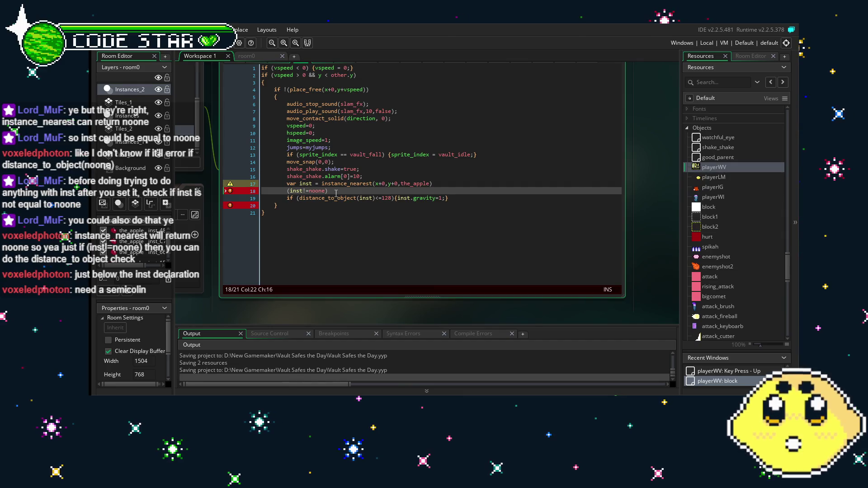
click(444, 184)
text(;)
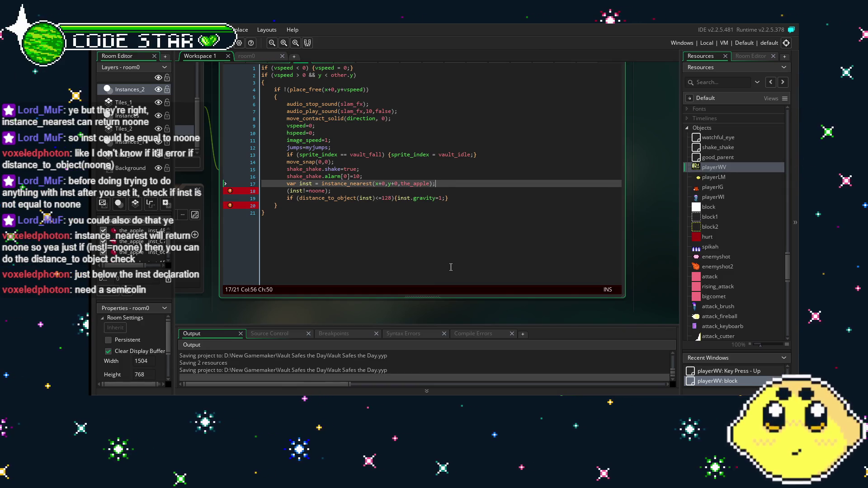
mouse_move(231, 194)
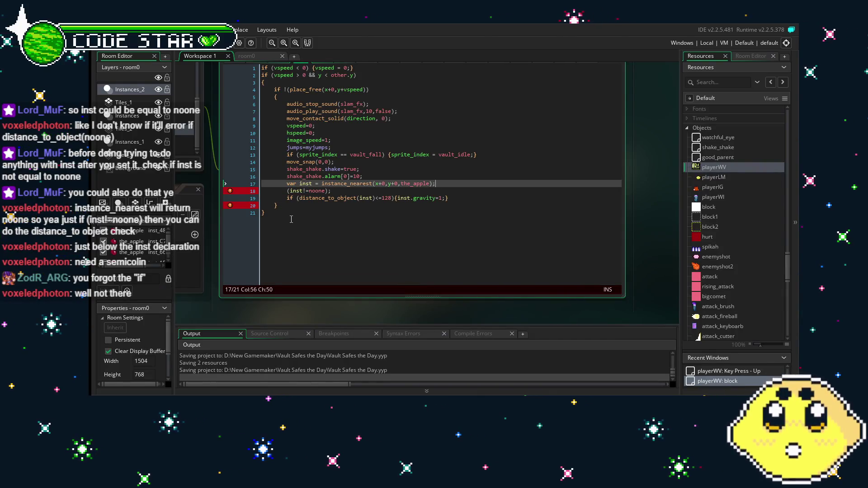
click(288, 190)
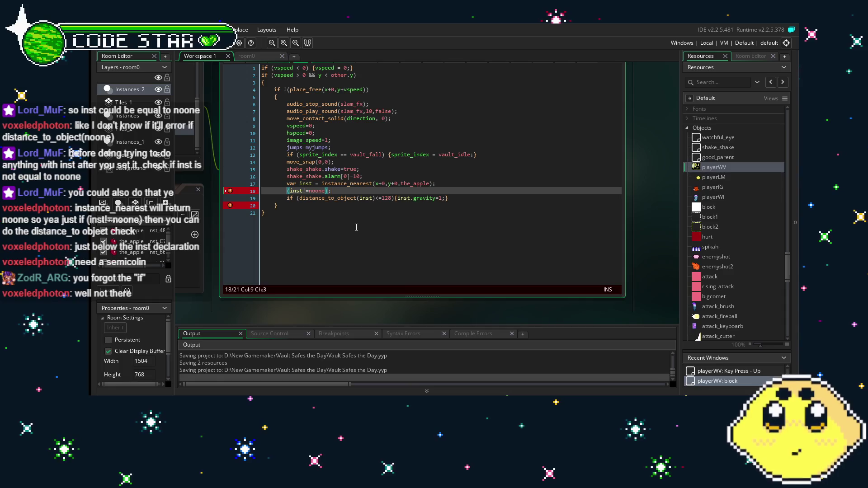
Step: Prefix the check with 'if', then select and delete the whole if (inst!=noone) text on line 18
text(if)
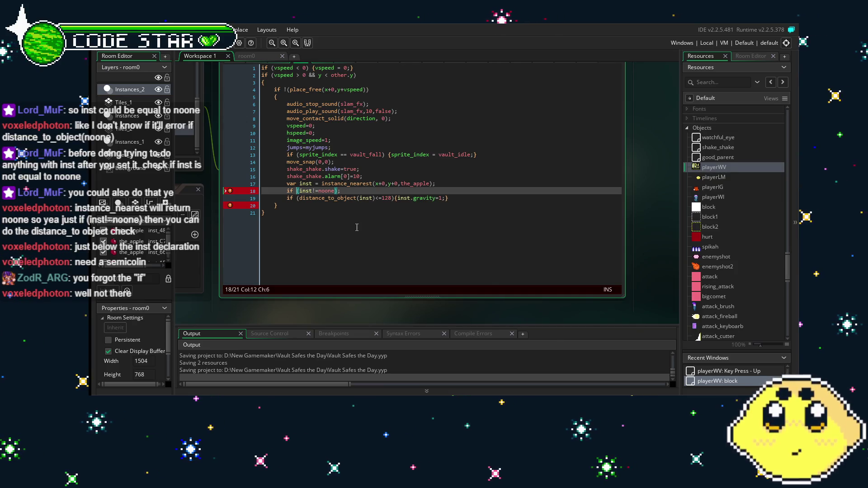
key(Right)
key(Right)
key(Right)
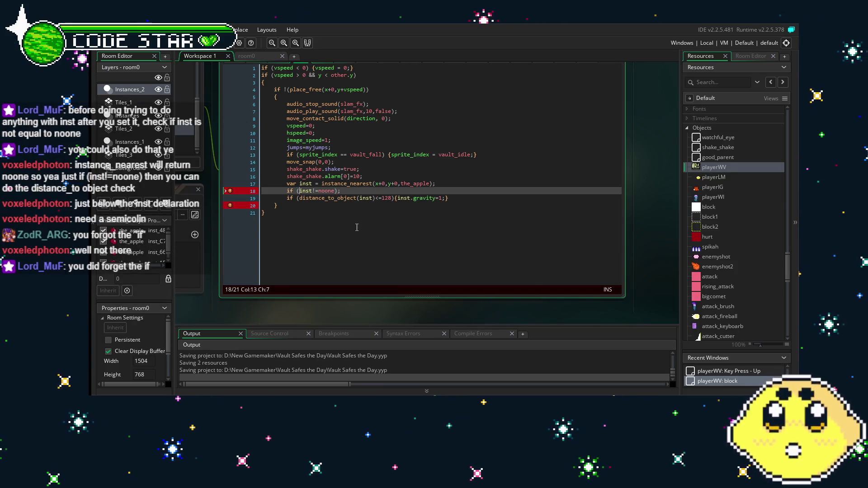
key(Right)
key(Right)
key(Right)
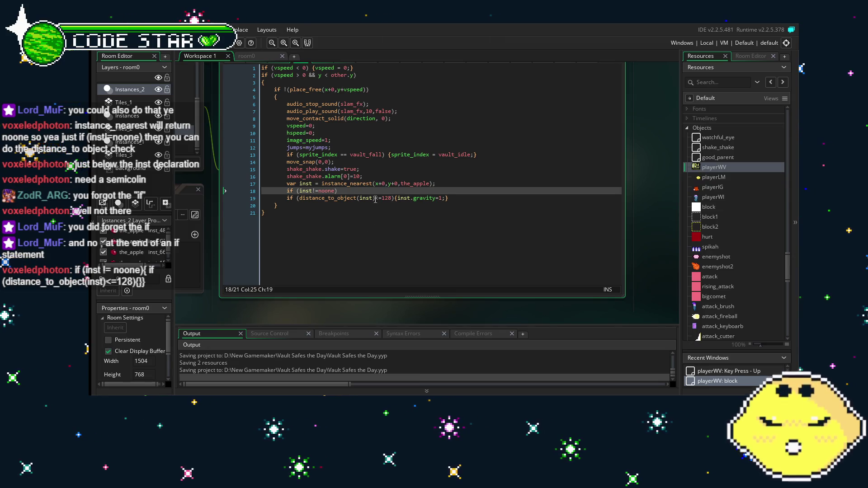
key(shift+Home)
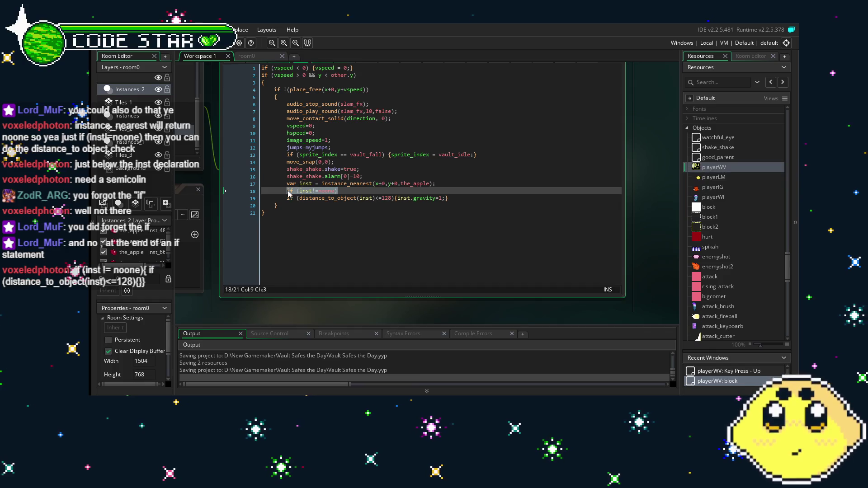
key(BackSpace)
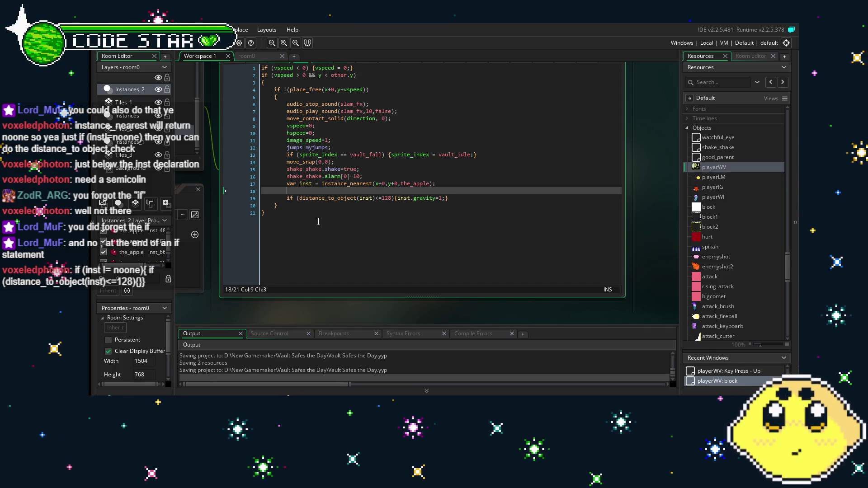
Step: Rebuild line 18 so if (inst!=noone) precedes the distance_to_object(inst)<=128 gravity check
key(BackSpace)
key(BackSpace)
key(BackSpace)
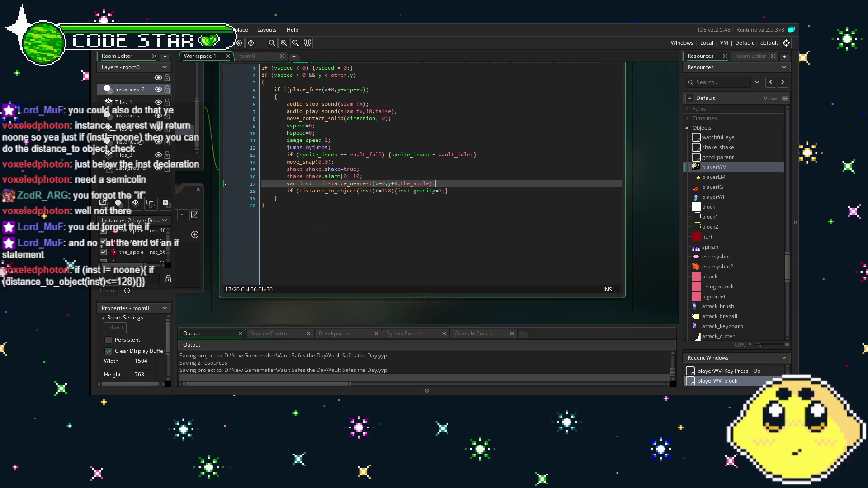
key(Return)
text(if (inst!=noone)
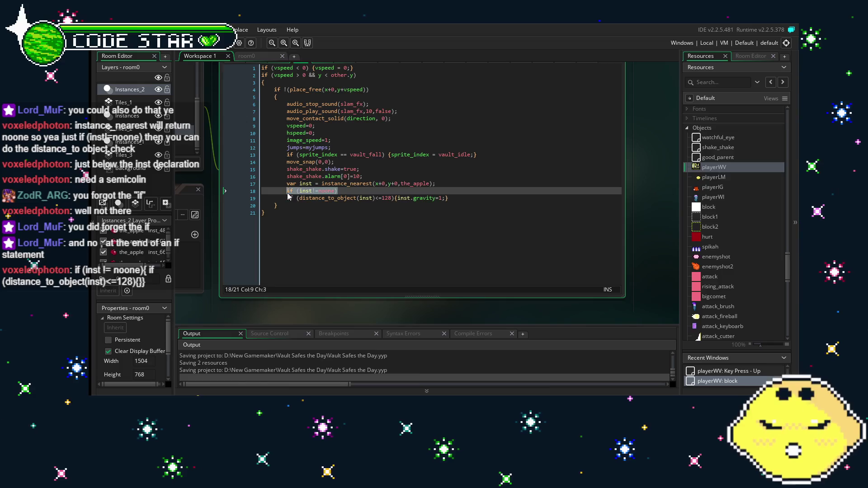
drag(287, 191, 338, 191)
drag(312, 191, 287, 198)
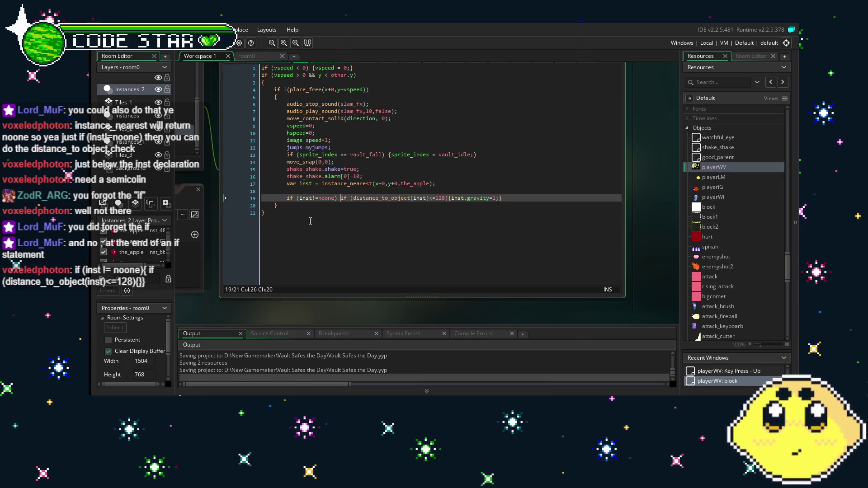
click(288, 190)
key(BackSpace)
key(BackSpace)
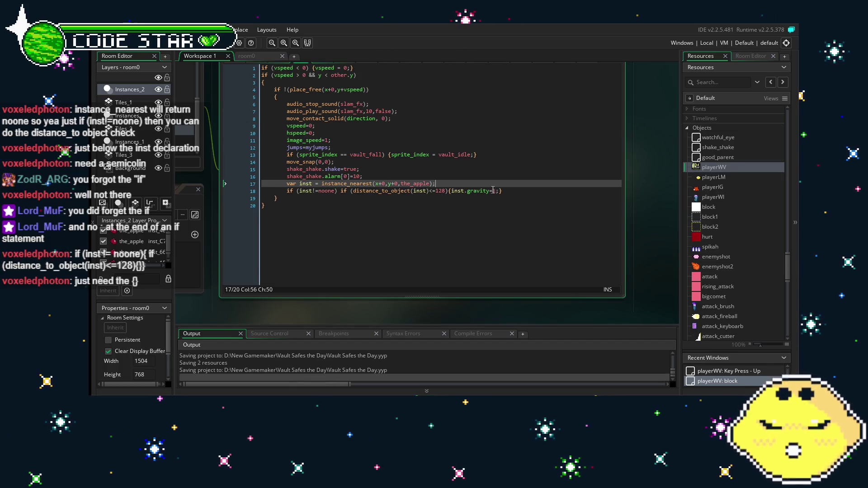
click(509, 195)
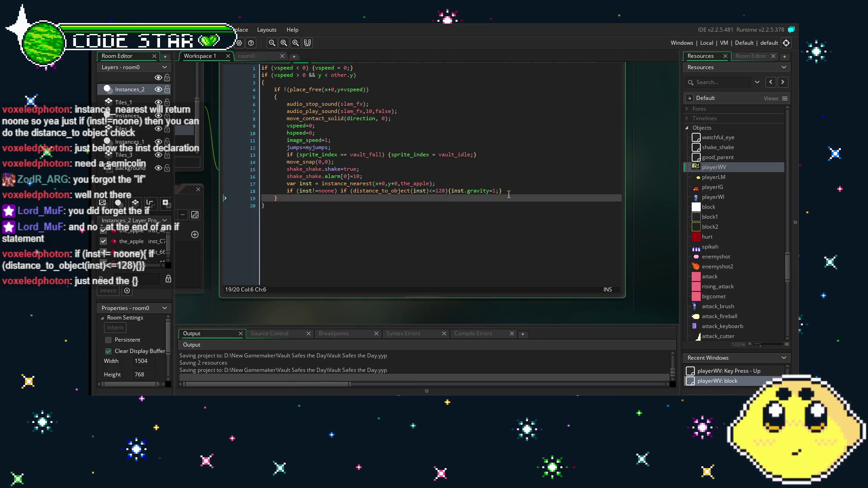
click(511, 186)
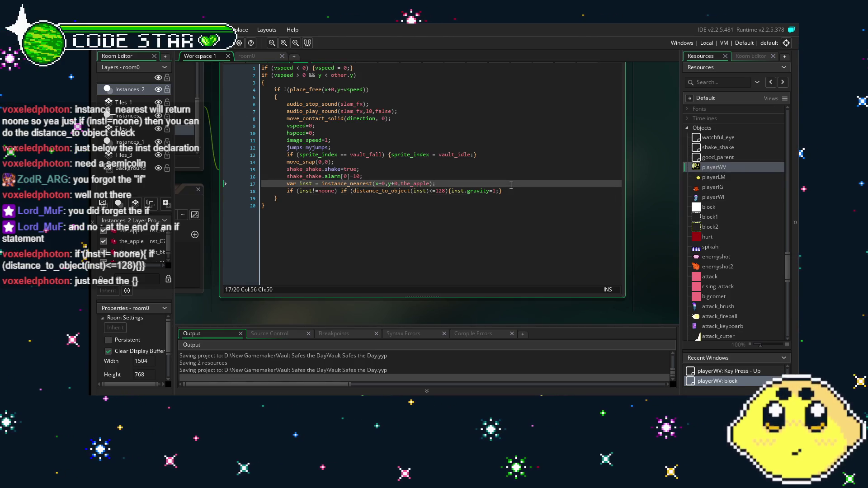
click(341, 191)
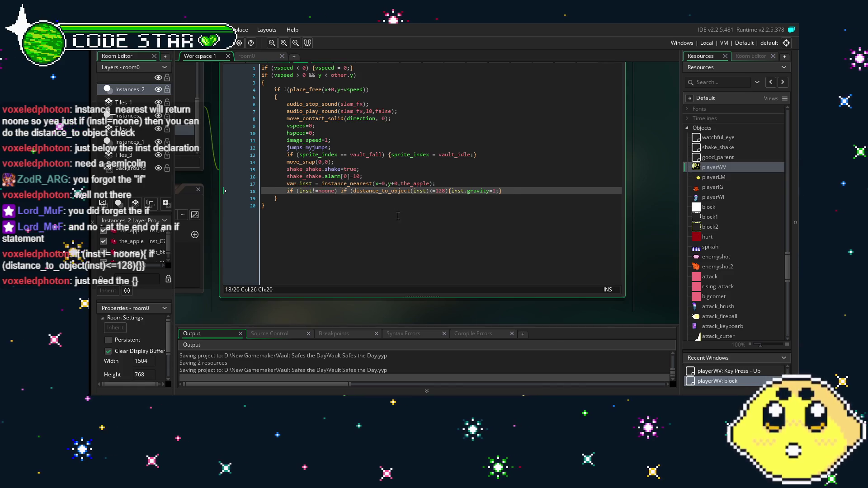
Step: Enclose the inner if (…<=128){inst.gravity=1;} in { } after if (inst!=noone)
text({)
text(})
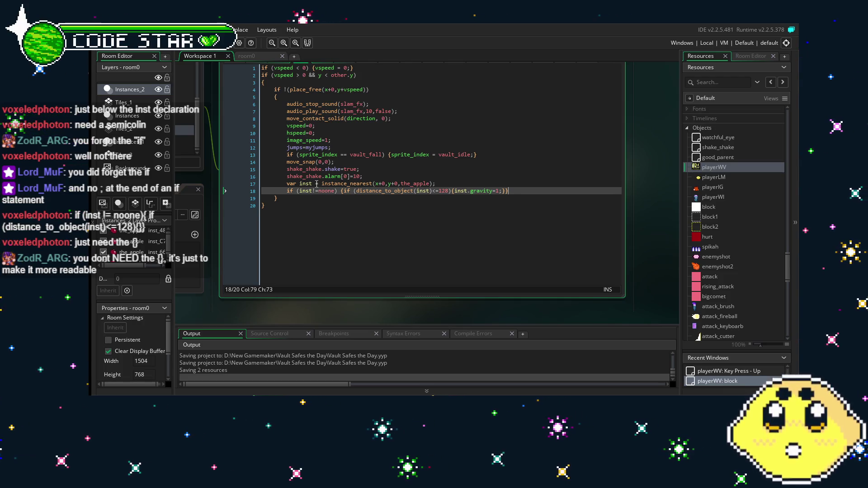
click(341, 191)
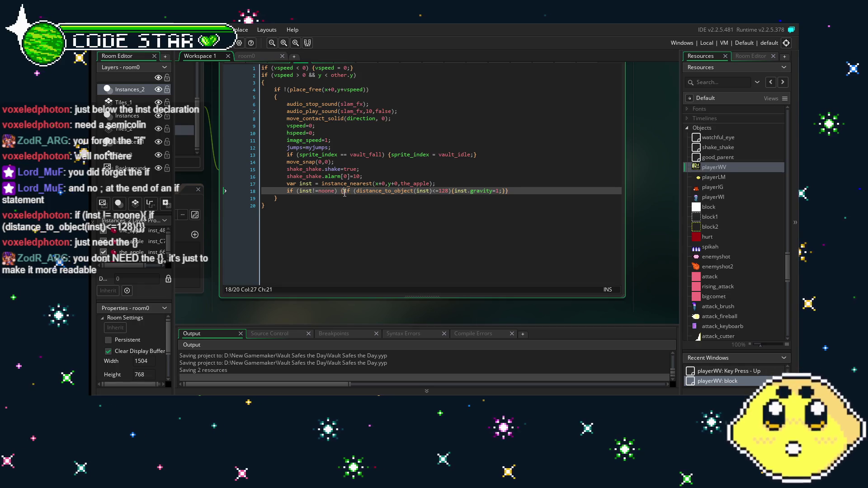
key(Right)
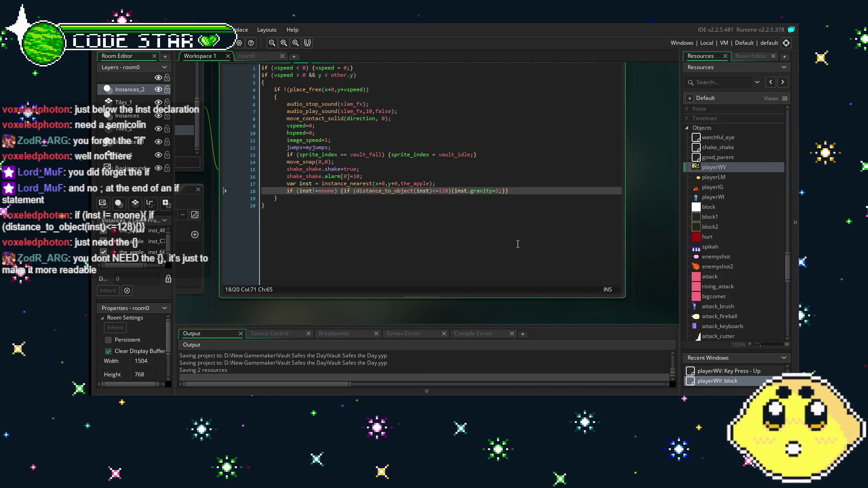
click(538, 211)
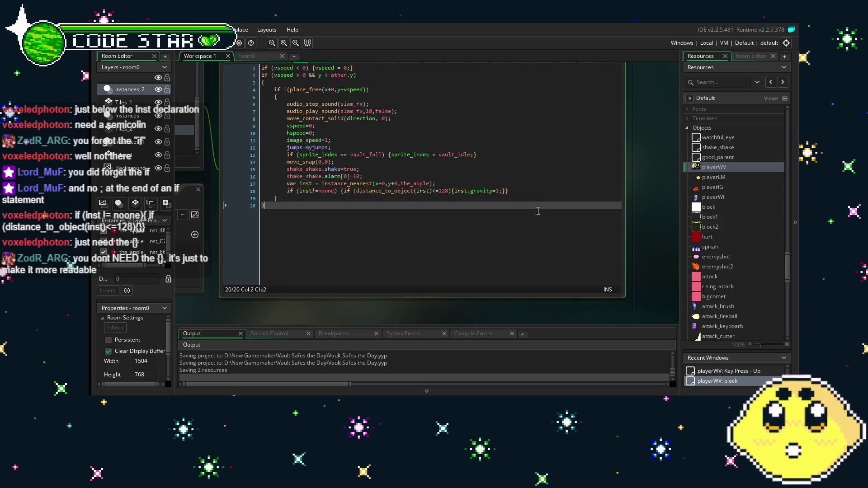
mouse_move(357, 221)
mouse_down()
mouse_move(389, 216)
mouse_move(366, 233)
mouse_up()
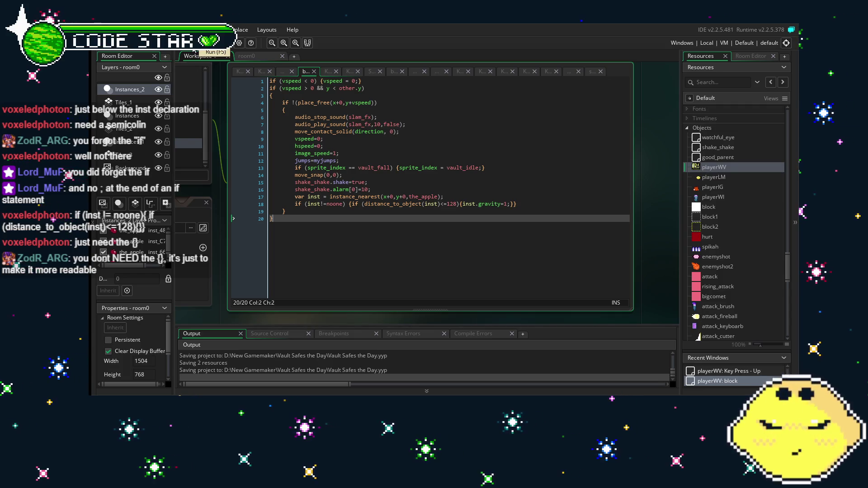
Step: Add inst.gravity_direction=270 after inst.gravity=1 inside the braces on line 18
drag(285, 261, 336, 264)
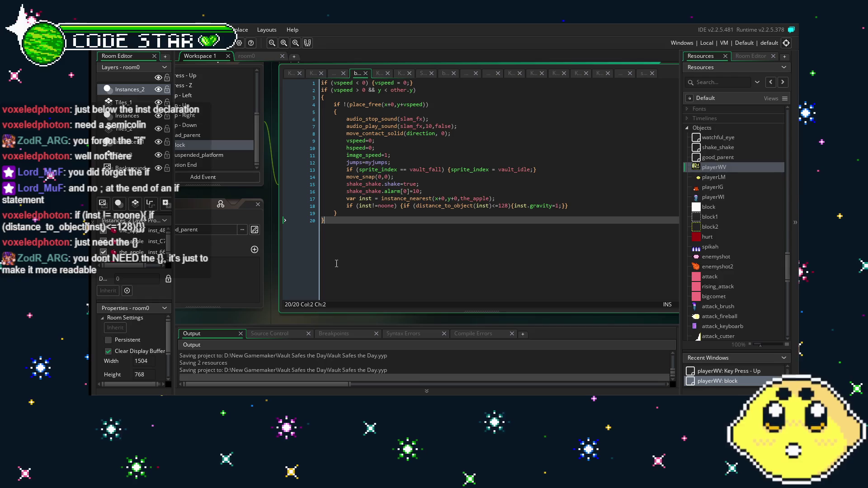
click(559, 205)
text(; )
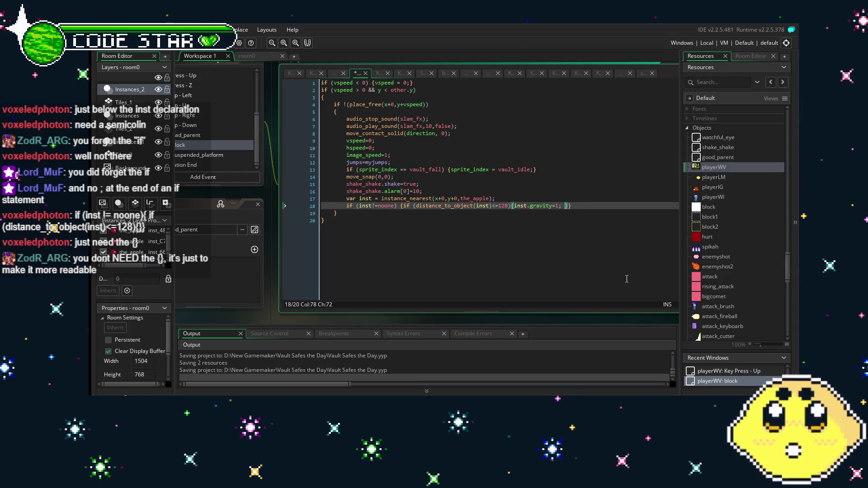
text(gravity)
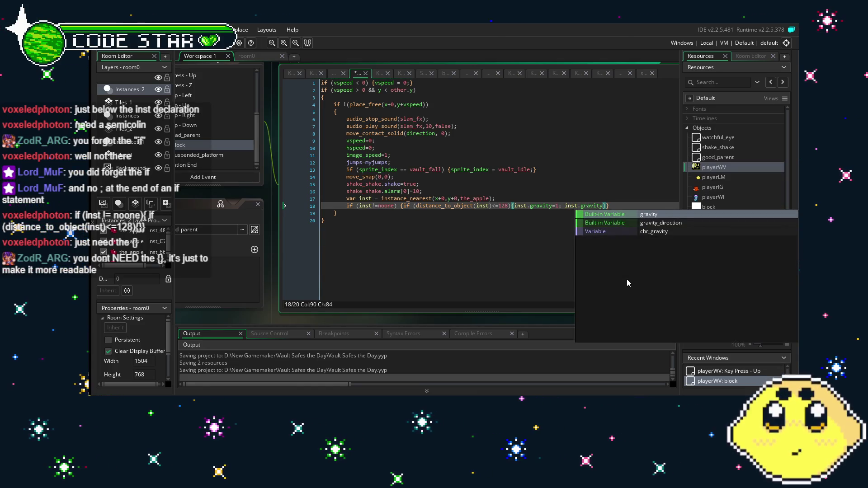
key(Down)
key(Return)
text(=2)
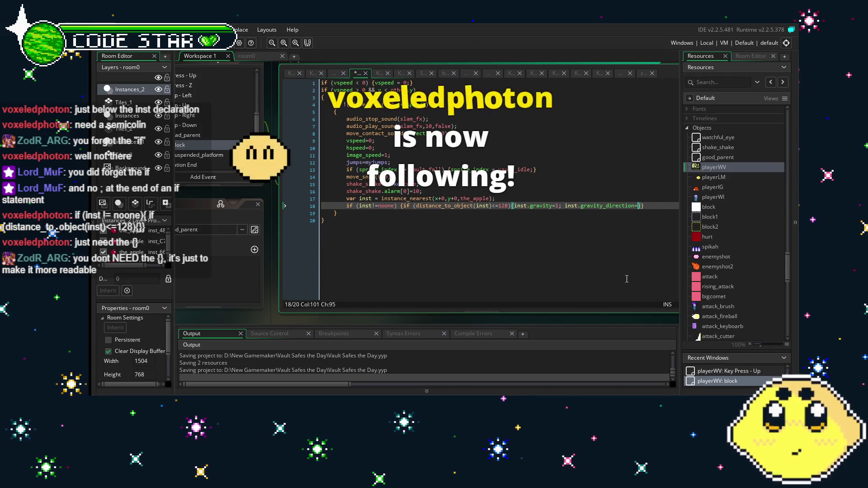
text(70)
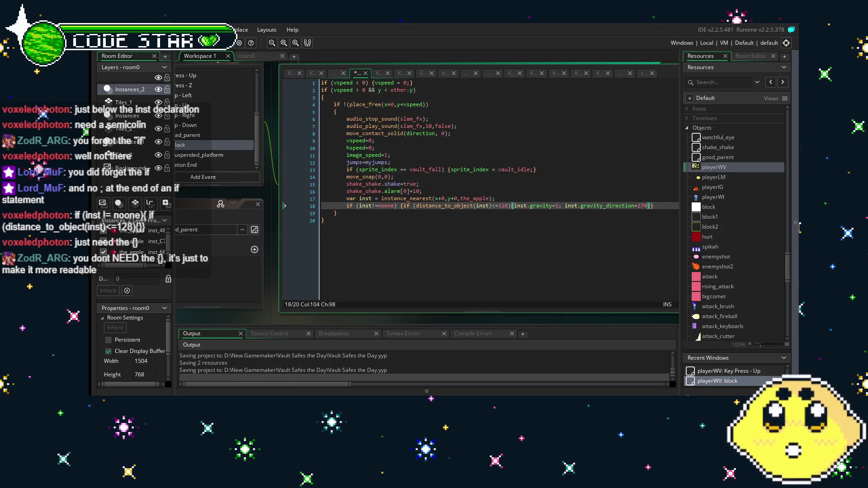
Step: Save the edited block-collision code
click(529, 220)
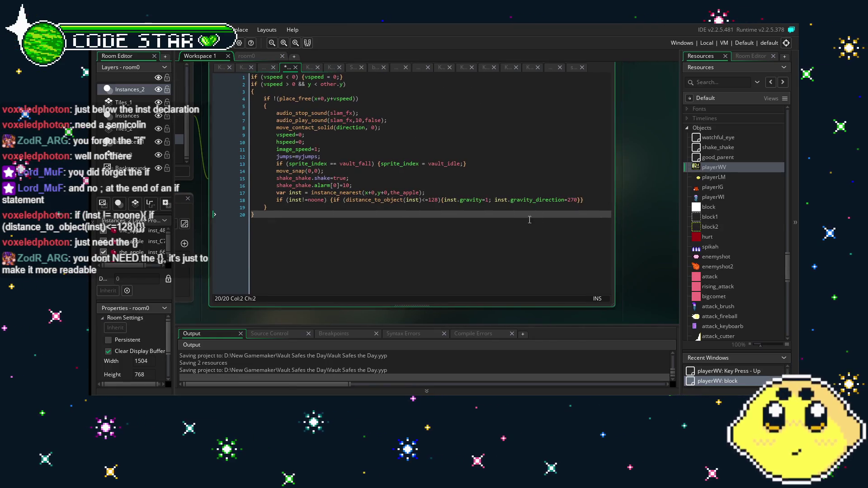
click(576, 199)
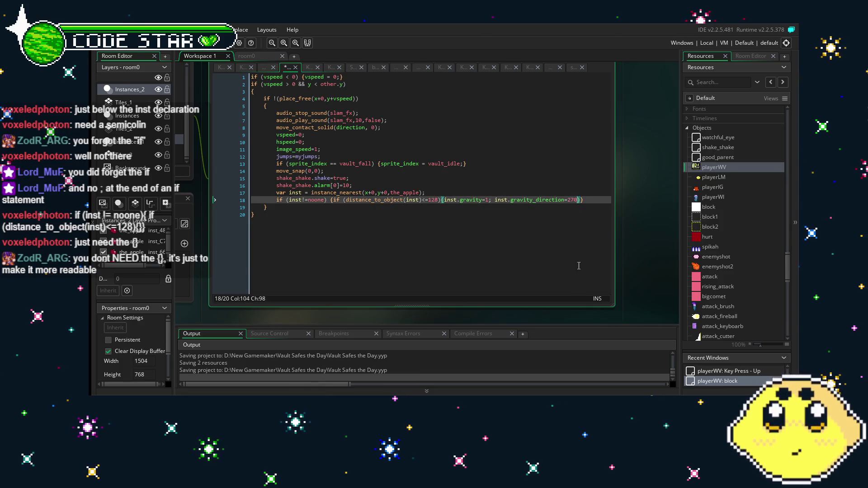
text(;)
click(534, 267)
key(ctrl+s)
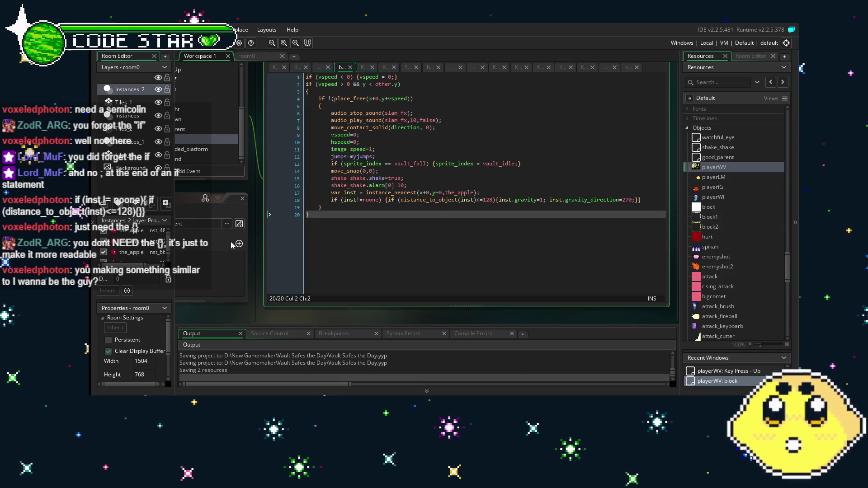
Step: Switch to the room0 layout and zoom in and out over the apple-tree level
click(247, 55)
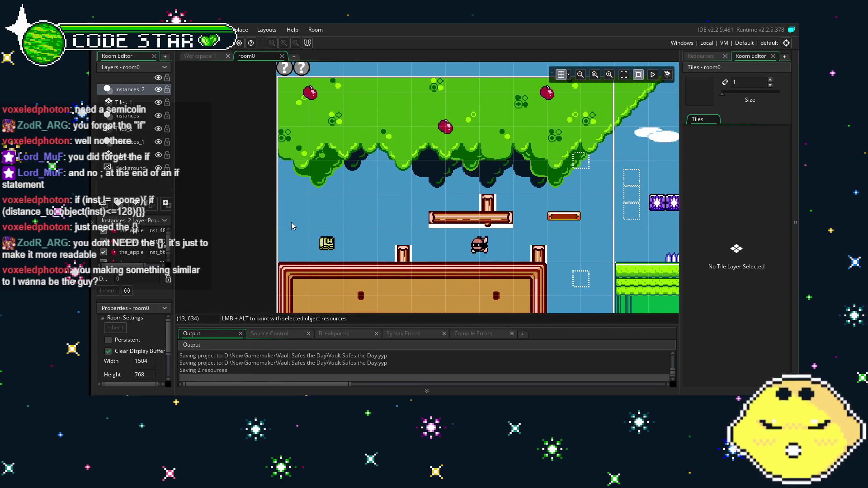
scroll(382, 206, up, 5)
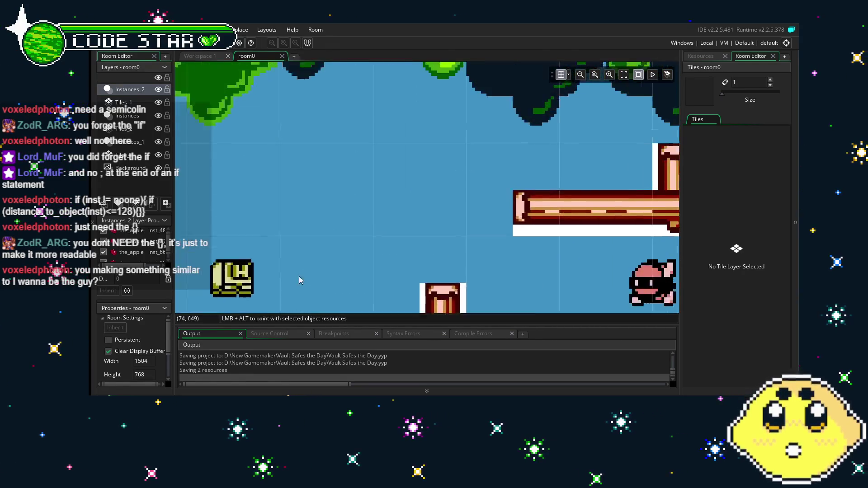
scroll(438, 123, down, 4)
scroll(450, 117, up, 2)
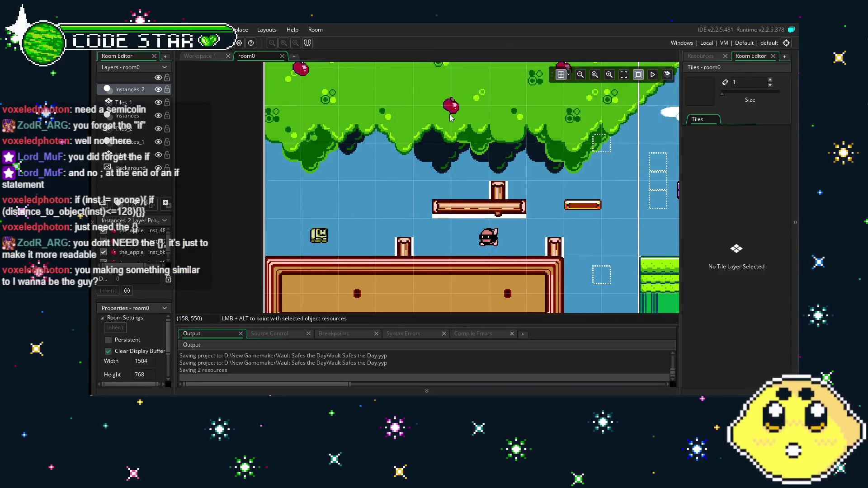
scroll(431, 236, up, 1)
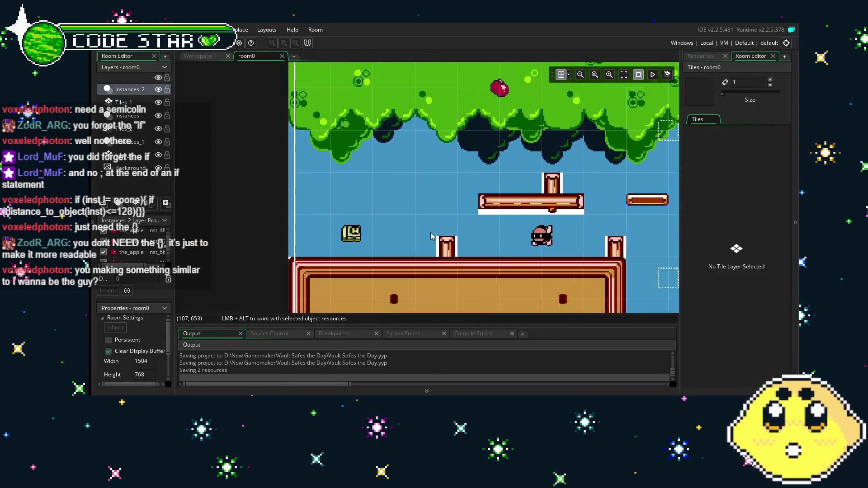
scroll(431, 235, up, 2)
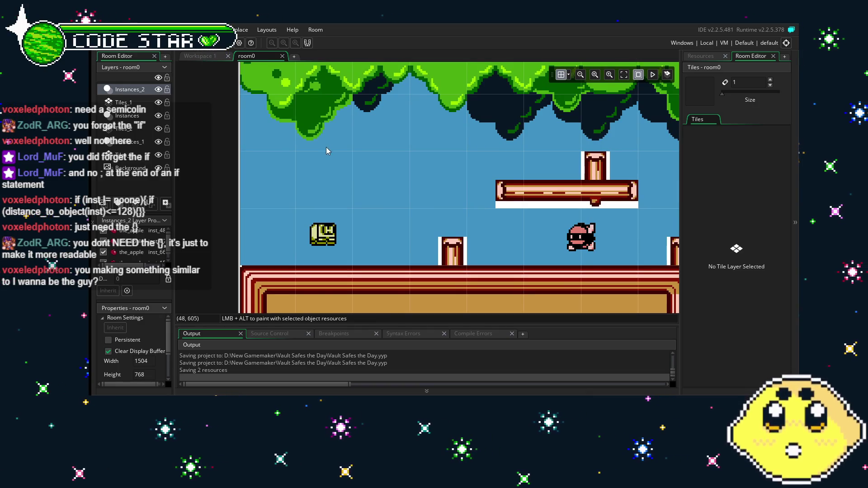
scroll(231, 178, down, 1)
scroll(238, 183, down, 1)
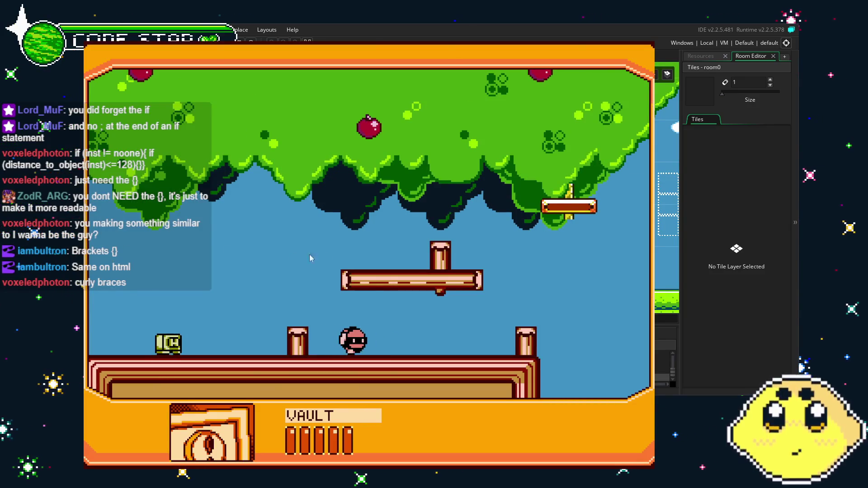
Step: Walk VAULT left and right repeatedly across the log floor near the green block enemy, then head right
key(Right)
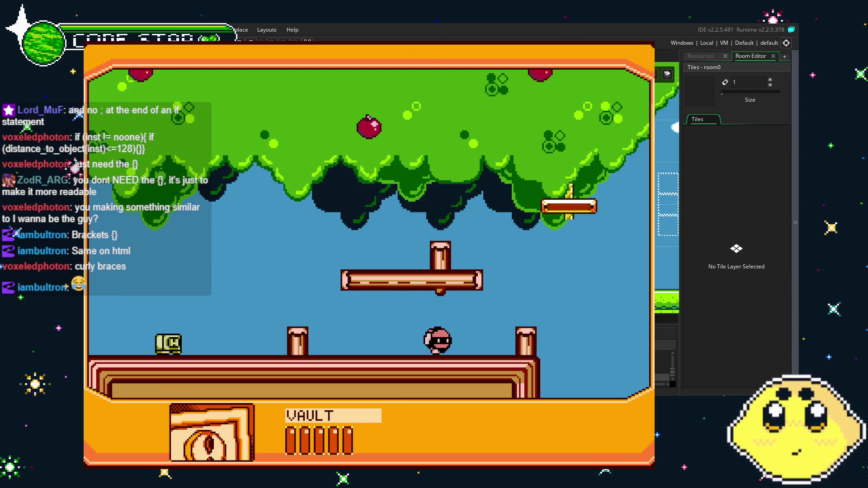
key(Left)
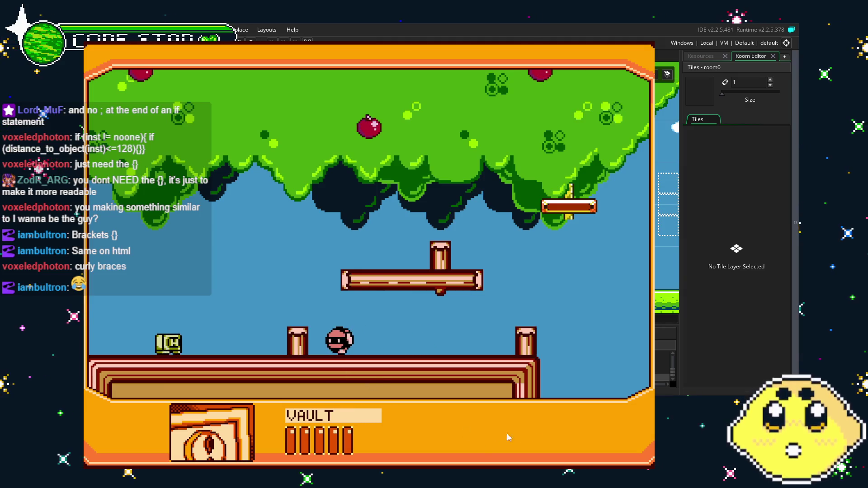
key(Right)
key(Right)
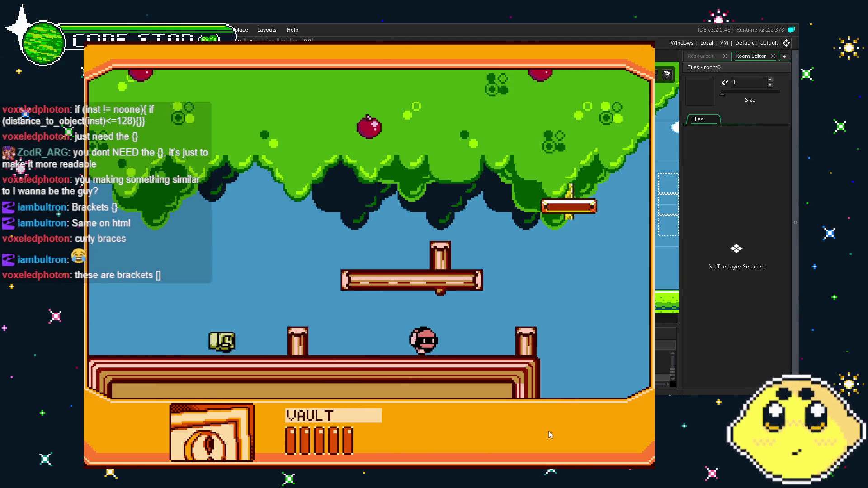
key(Left)
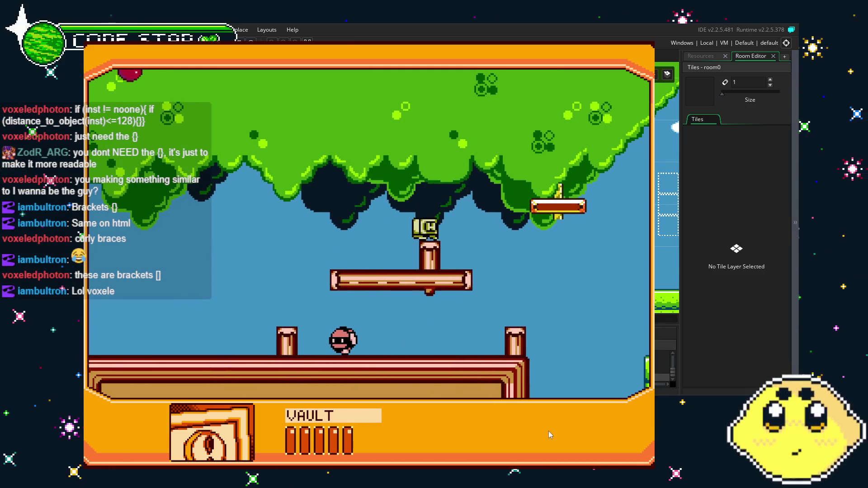
key(Right)
key(Right)
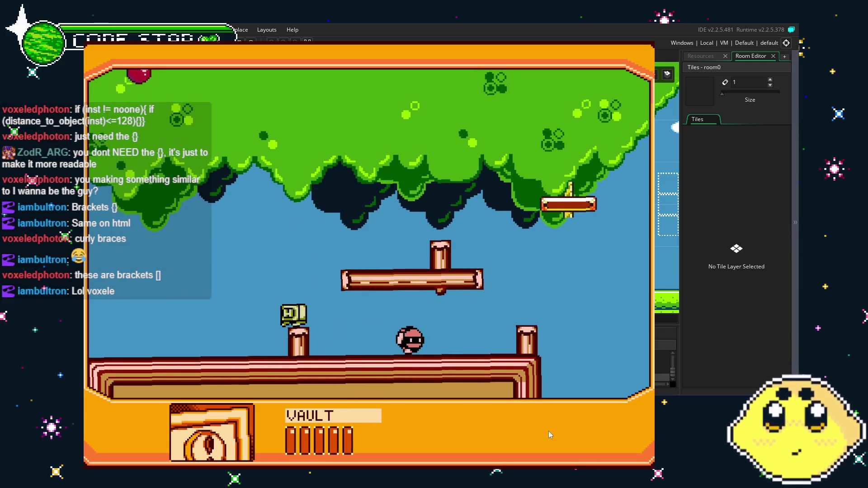
key(Left)
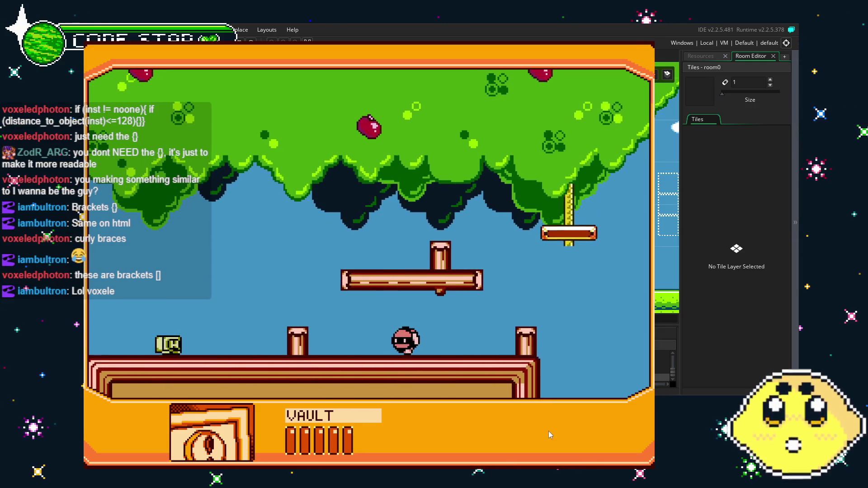
key(Right)
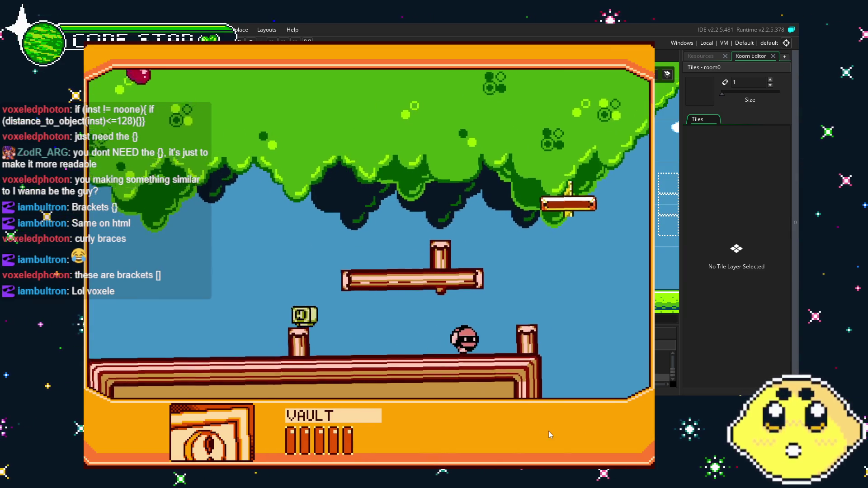
key(Left)
key(Left)
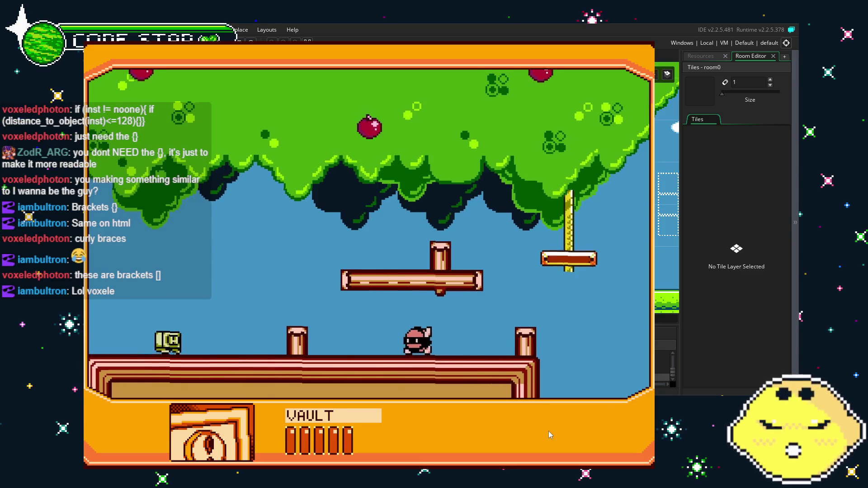
key(Right)
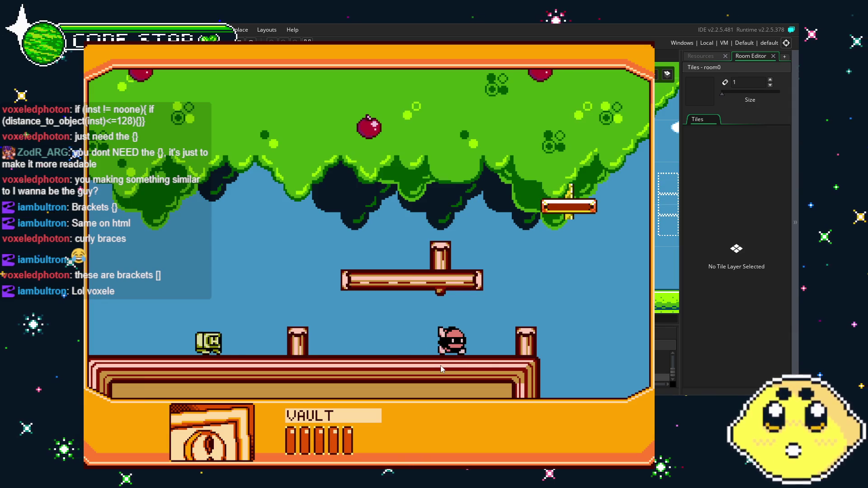
key(Left)
key(Left)
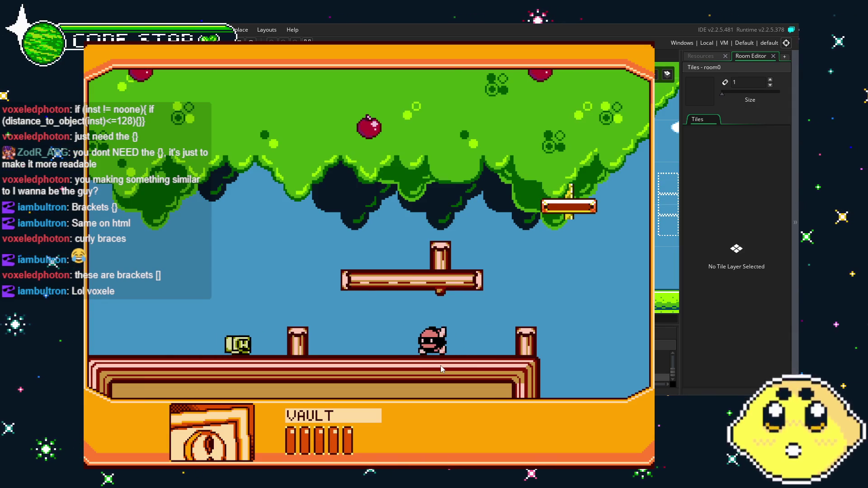
key(Right)
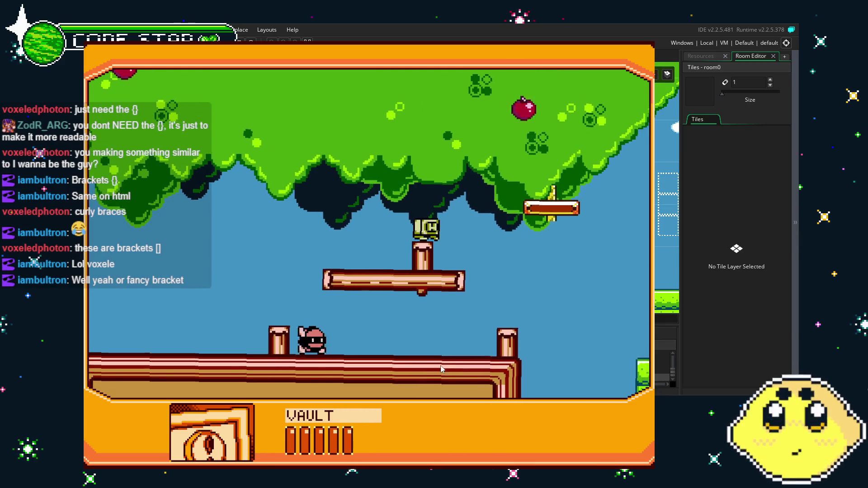
key(Right)
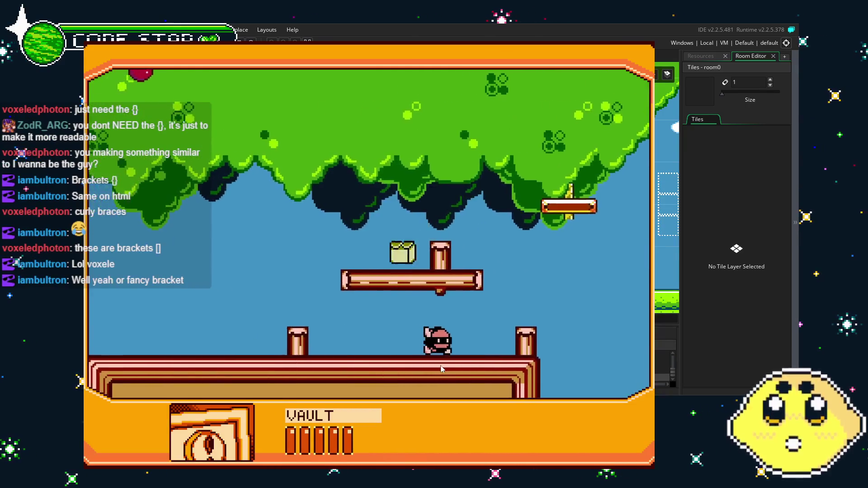
key(Left)
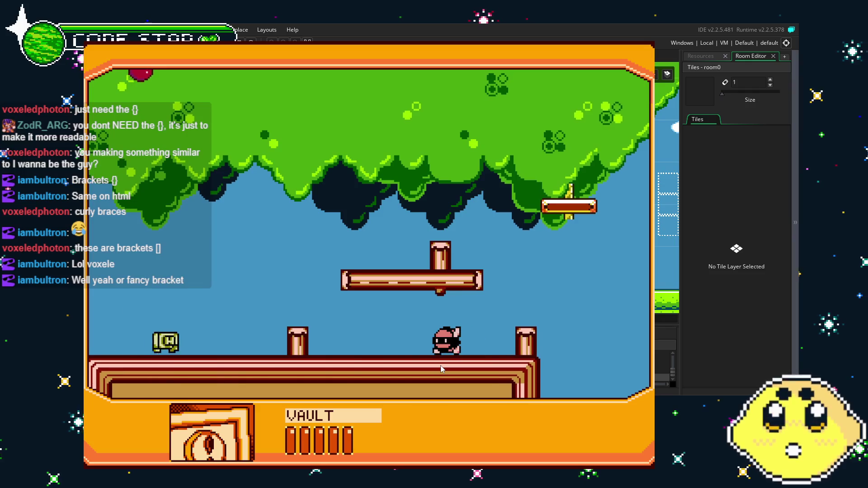
key(Left)
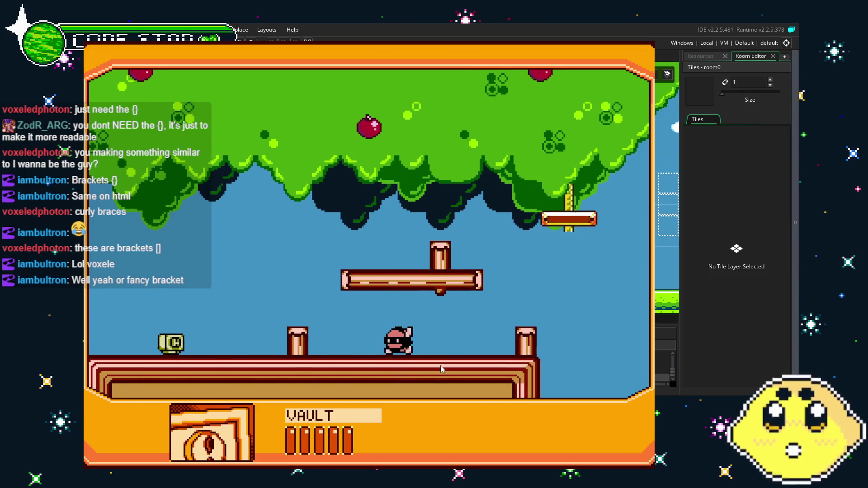
key(Right)
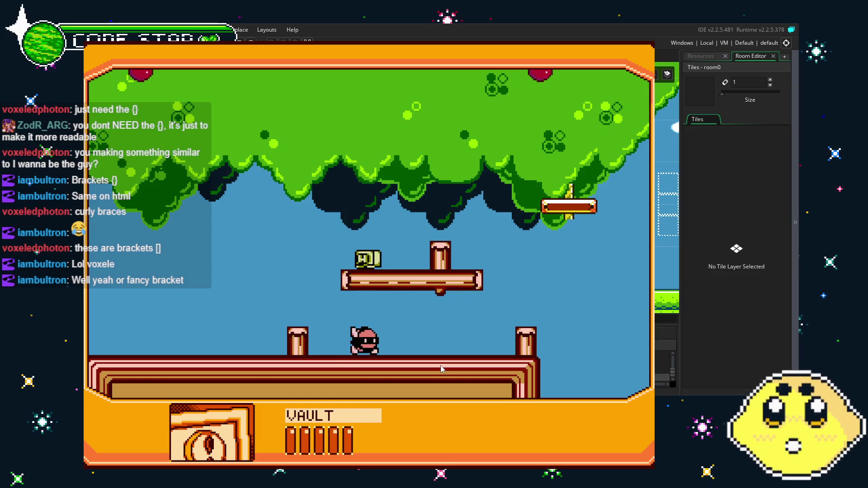
key(Right)
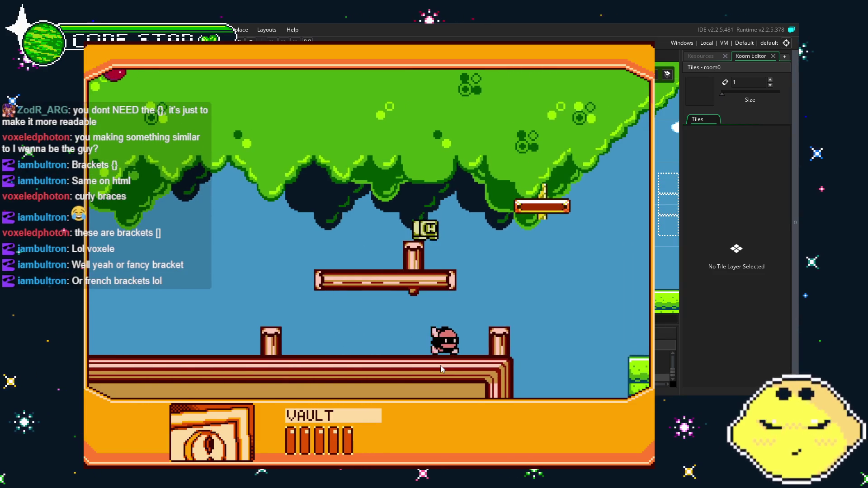
key(Left)
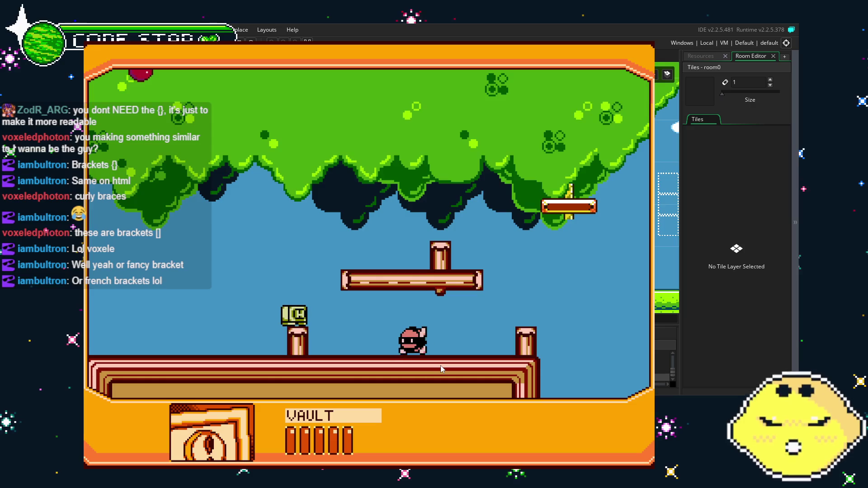
key(Right)
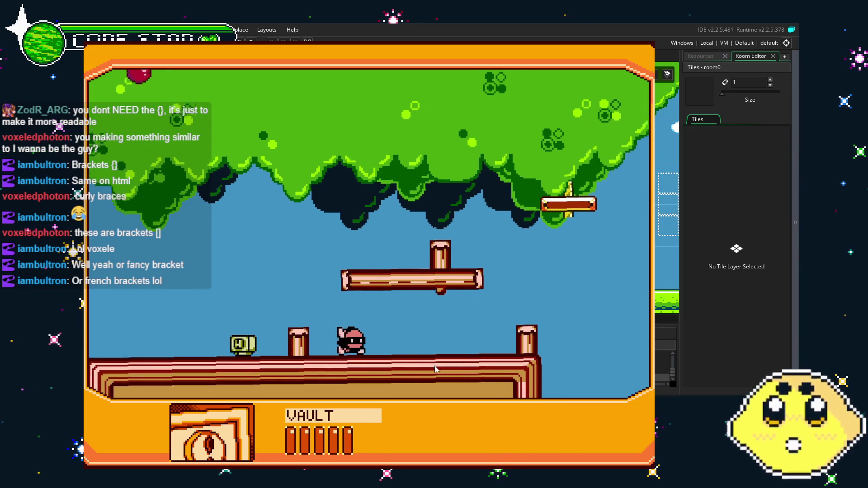
key(Right)
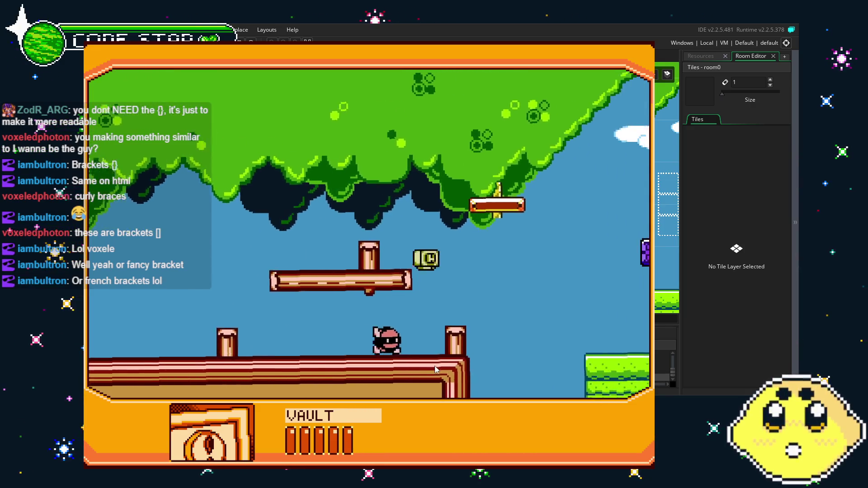
Step: Run VAULT right past the purple blocks, up the stairs, past the green building into the water
key(Right)
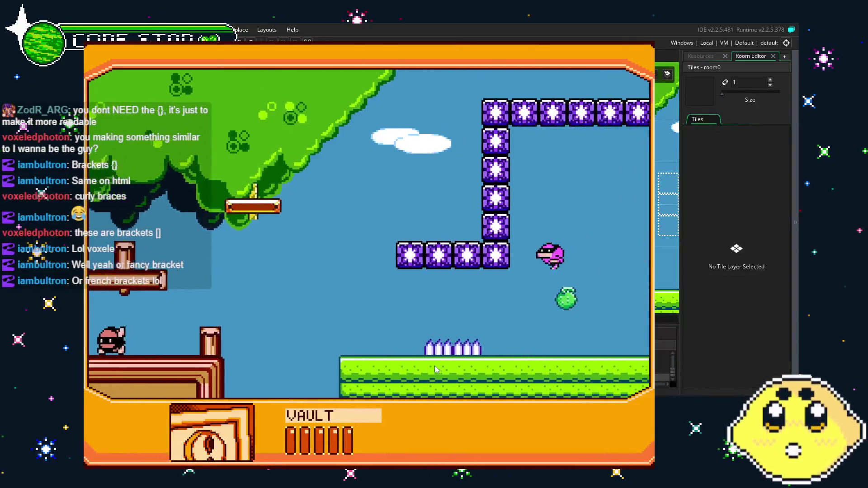
key(Right)
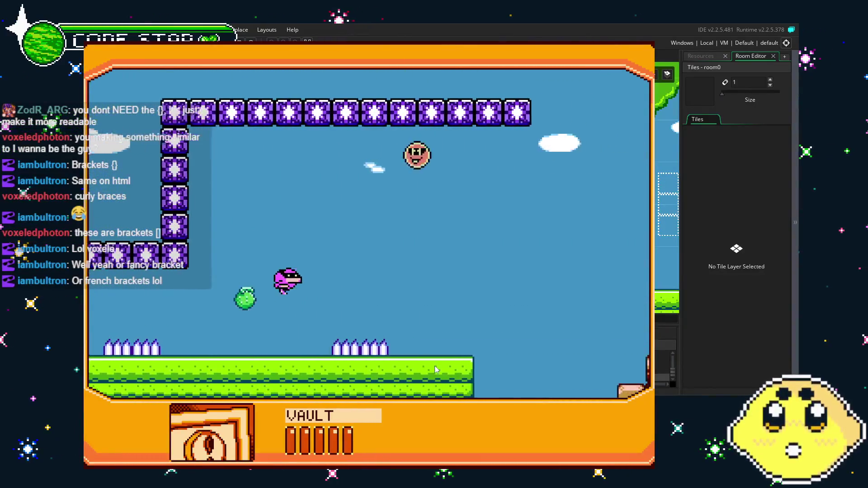
key(Right)
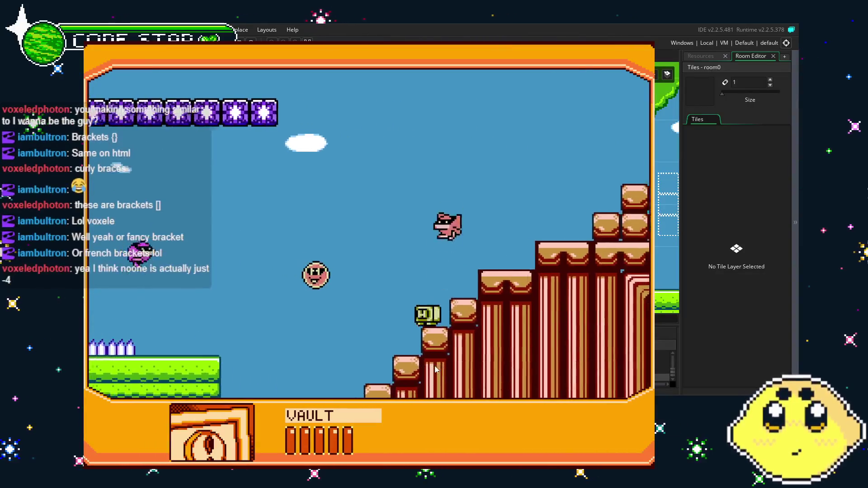
key(Right)
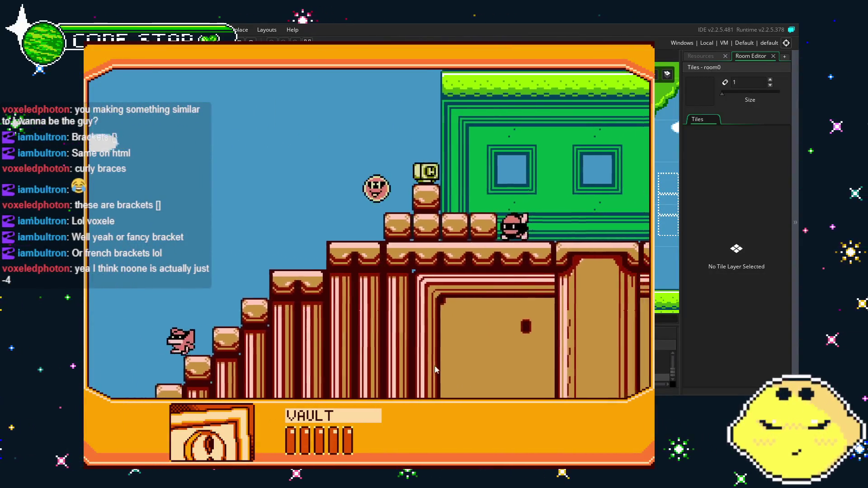
key(Right)
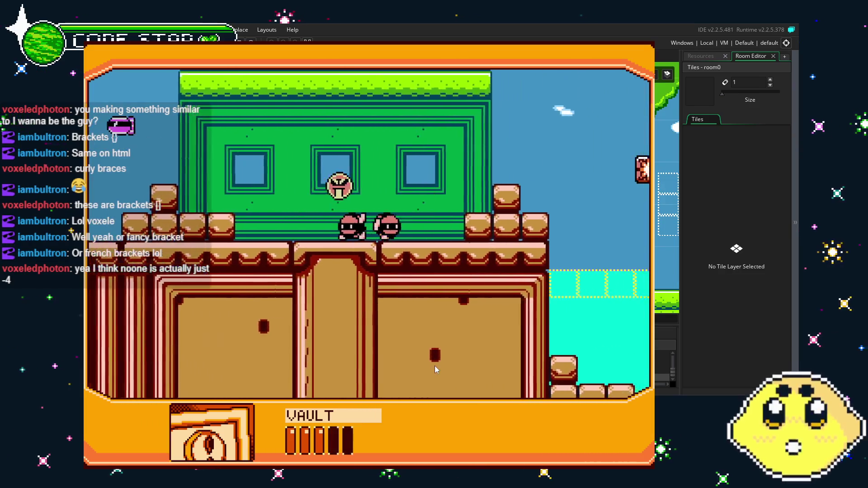
key(Right)
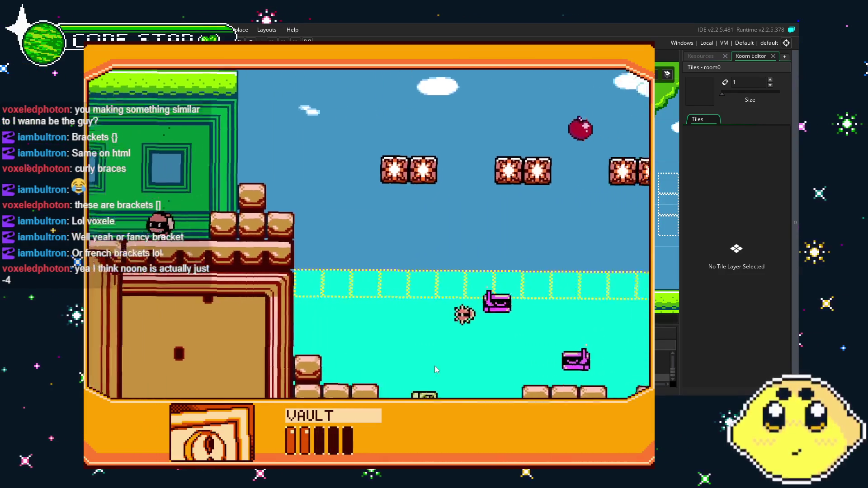
key(Right)
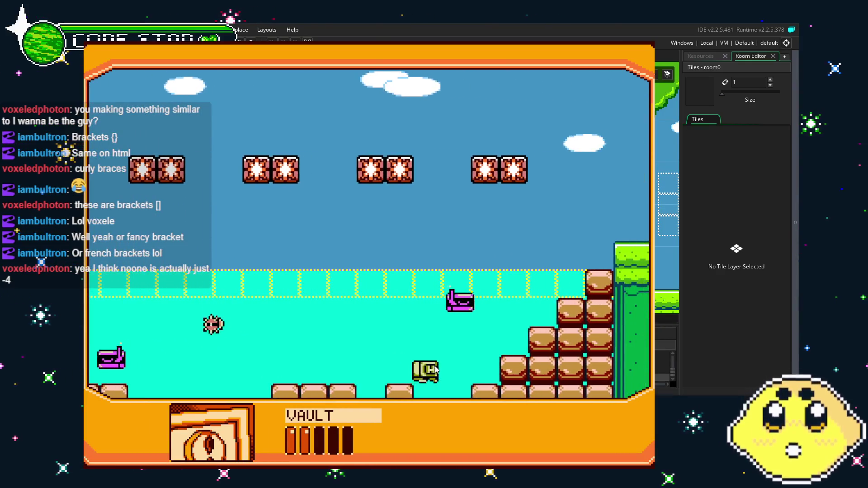
Step: Swim to the surface, jump onto the grass cliff, then restart the level as NOBLELEMON
key(Left)
key(Right)
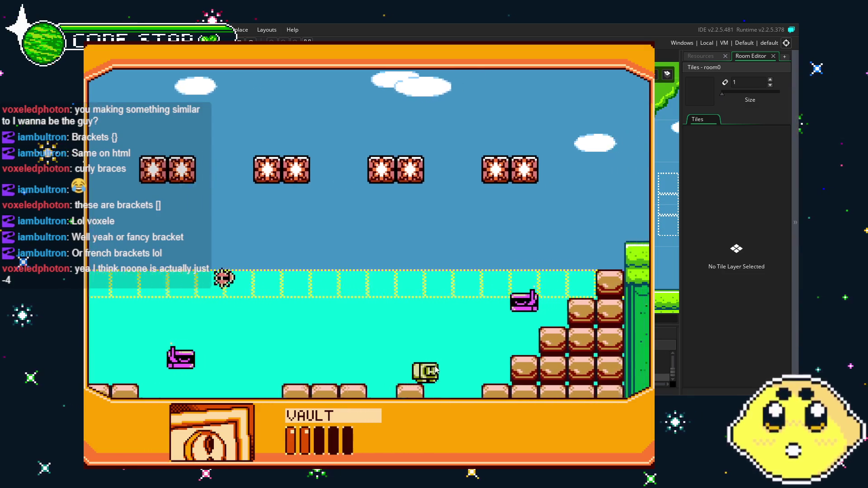
key(Right)
key(space)
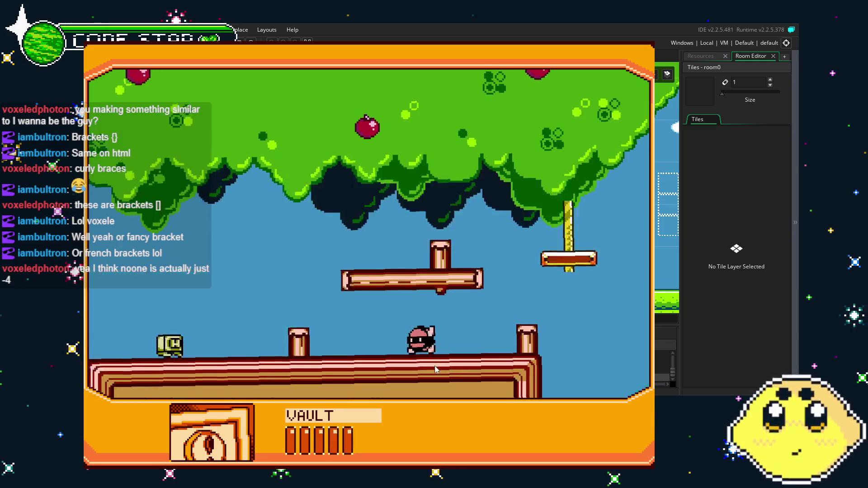
key(Left)
key(Right)
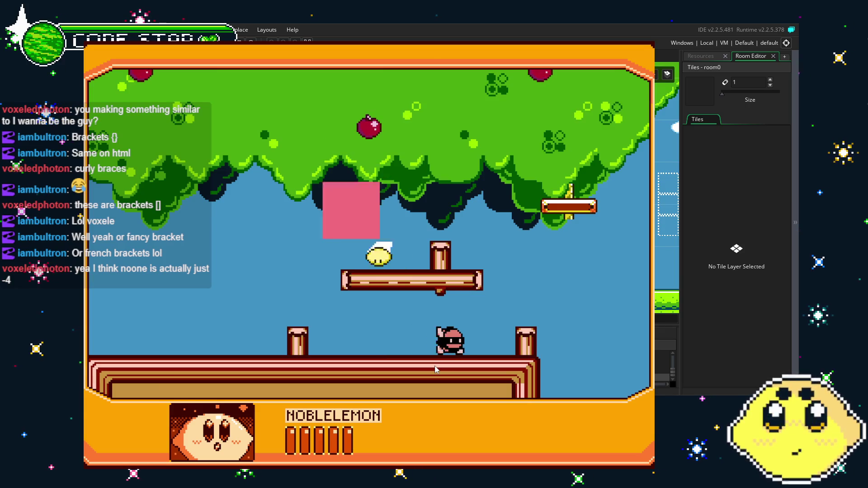
Step: Run NOBLELEMON past the spikes, over the stairs and building, through the water onto the grass
key(Right)
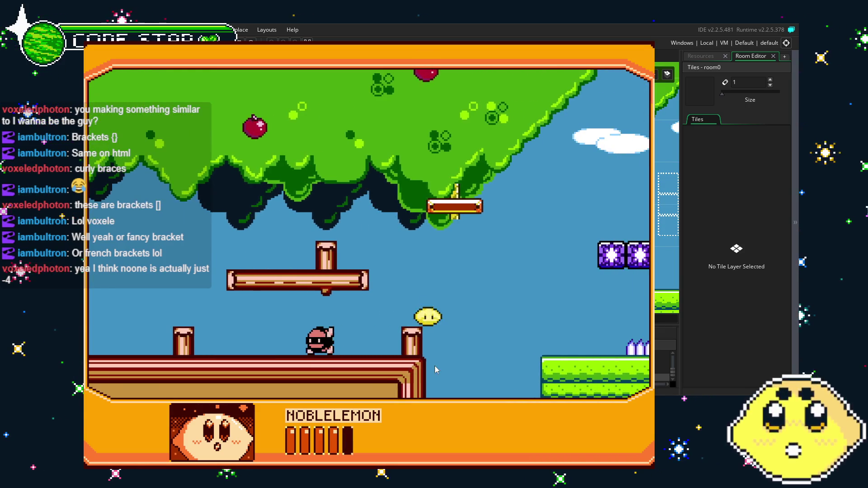
key(Left)
key(Right)
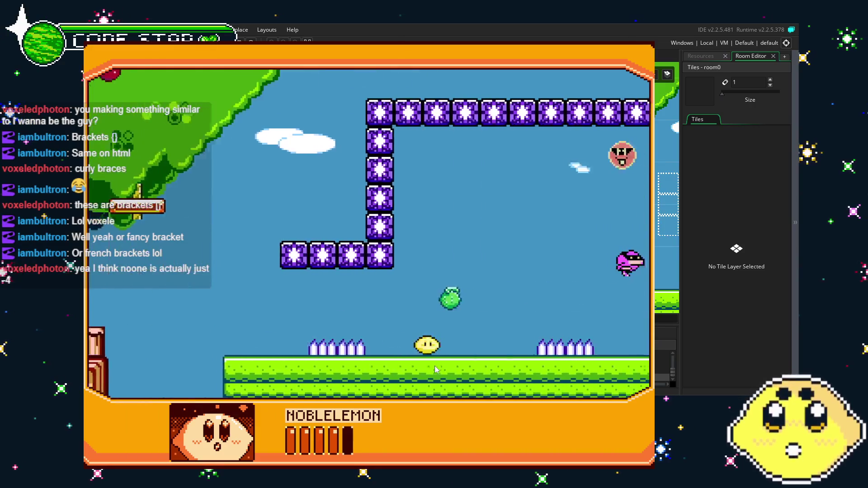
key(space)
key(Left)
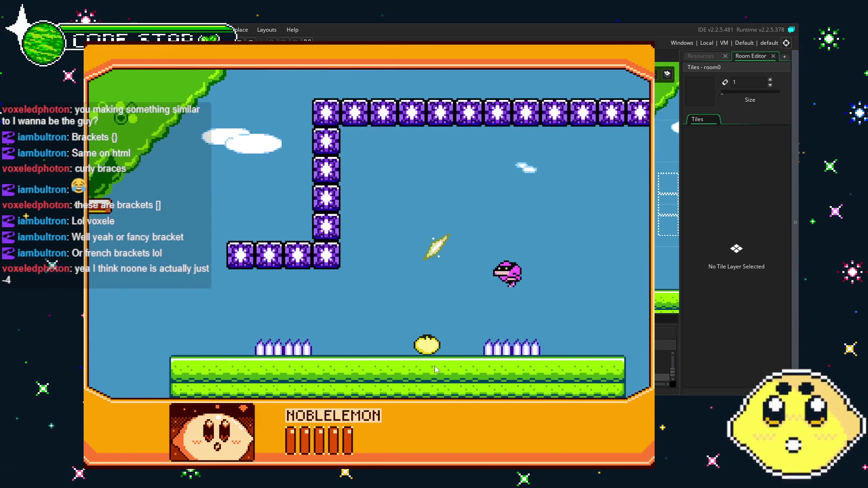
key(Right)
key(space)
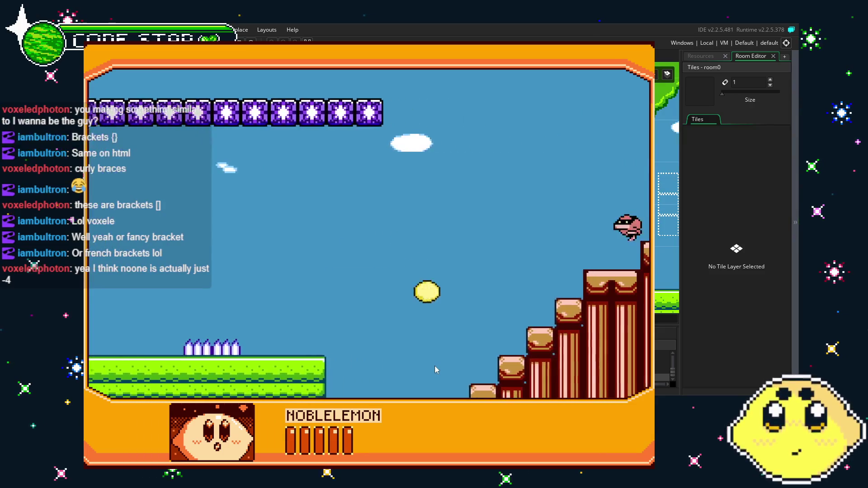
key(Right)
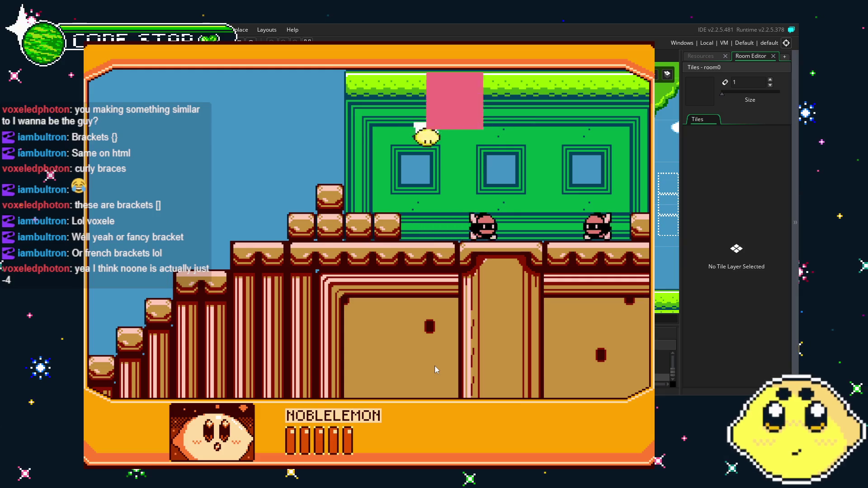
key(Right)
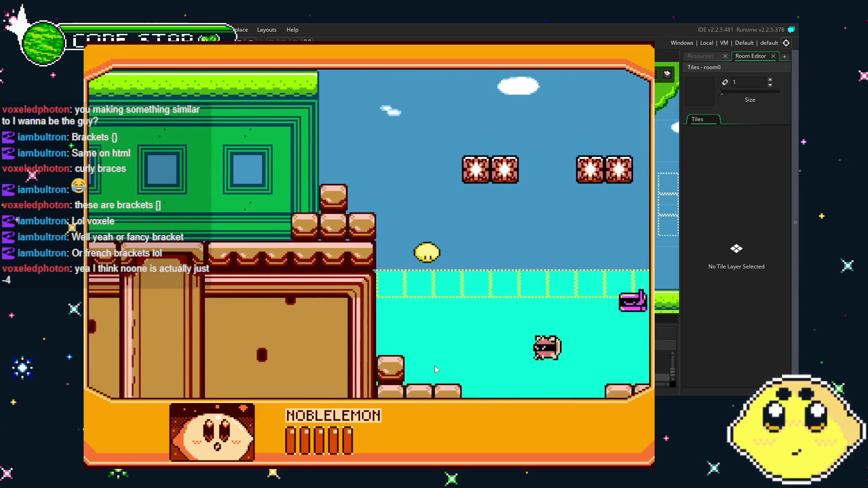
key(Right)
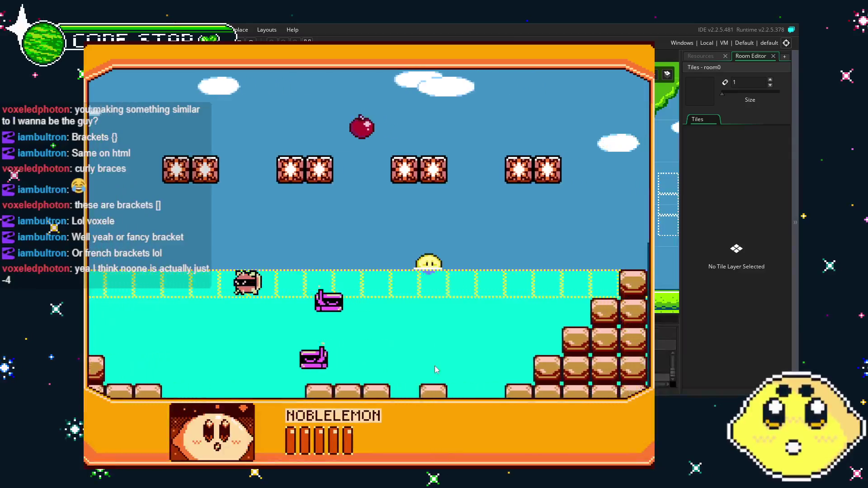
key(Right)
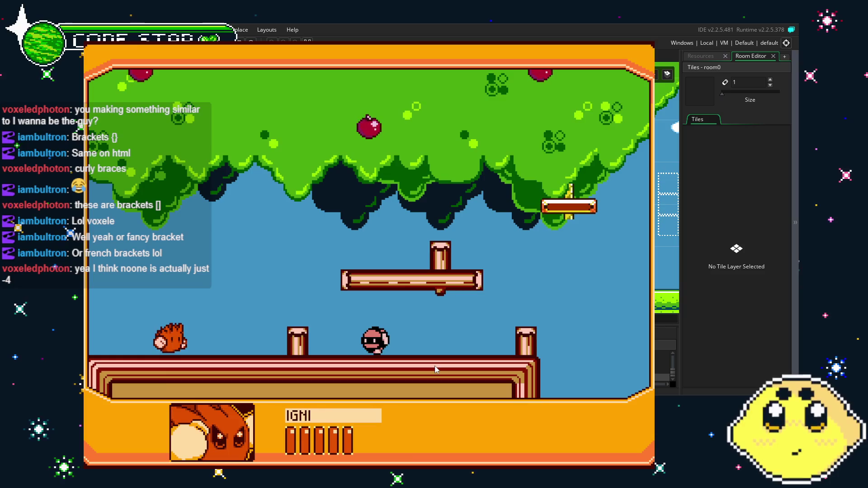
Step: As IGNI, fly right past the purple blocks and climb the staircase toward the green building
key(Right)
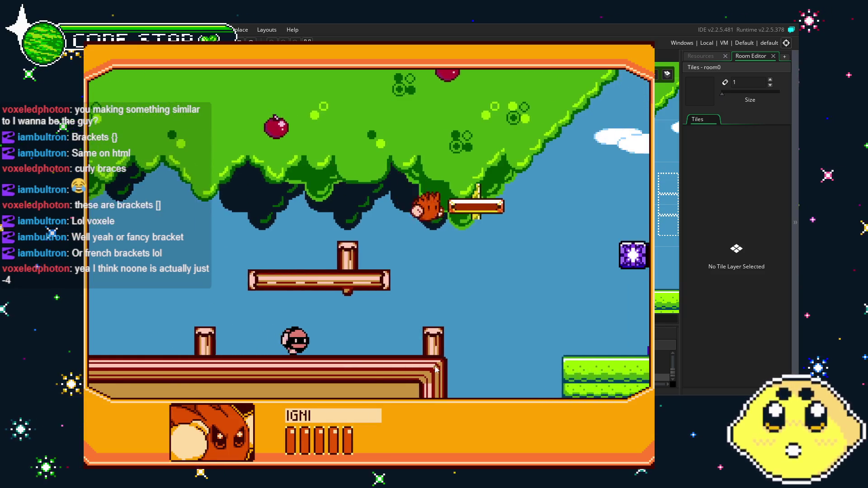
key(Right)
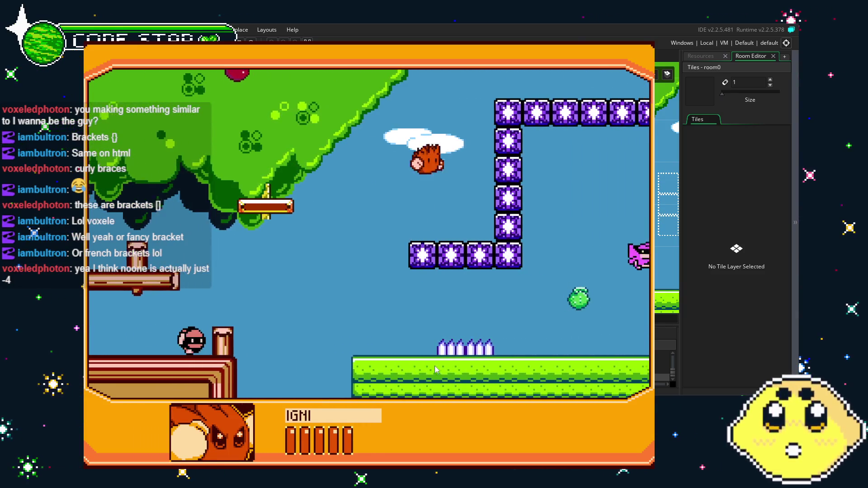
key(Right)
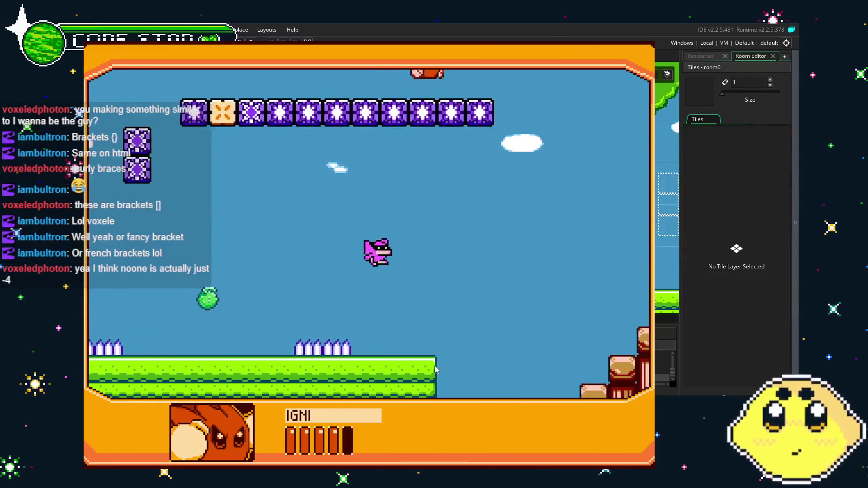
key(Right)
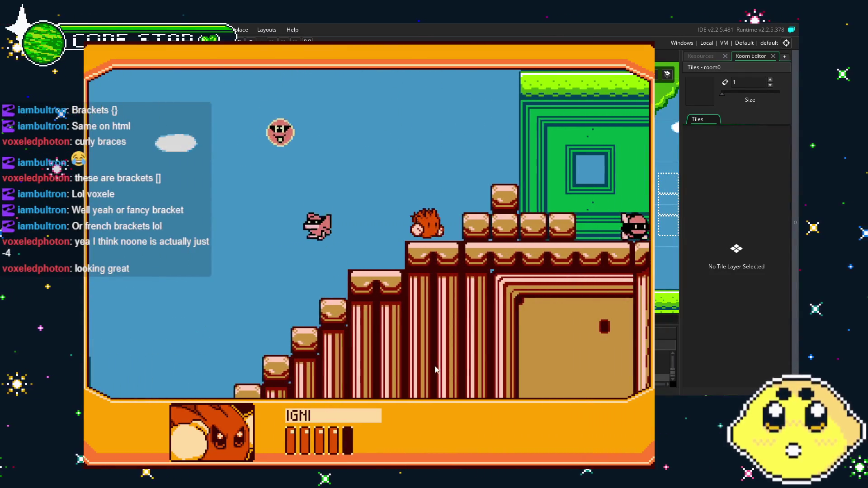
key(Left)
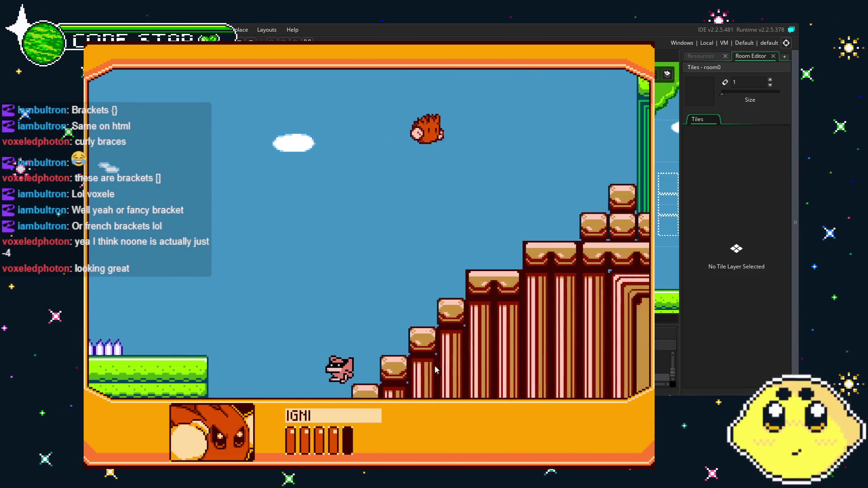
key(Right)
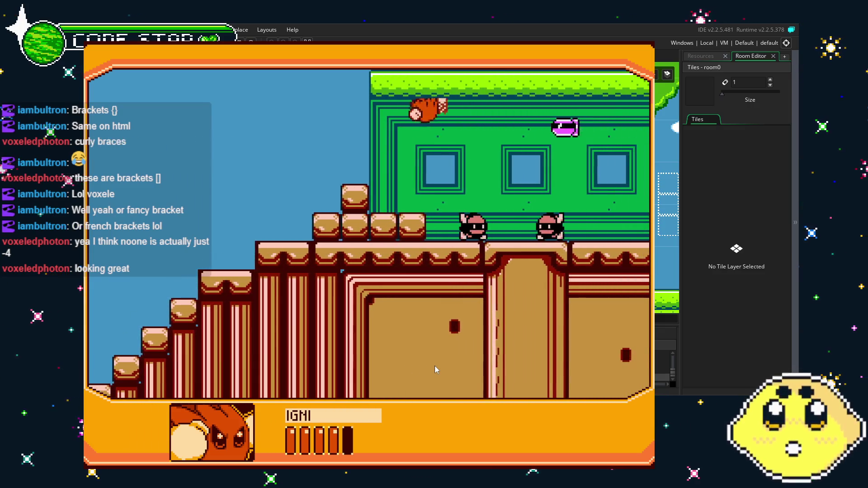